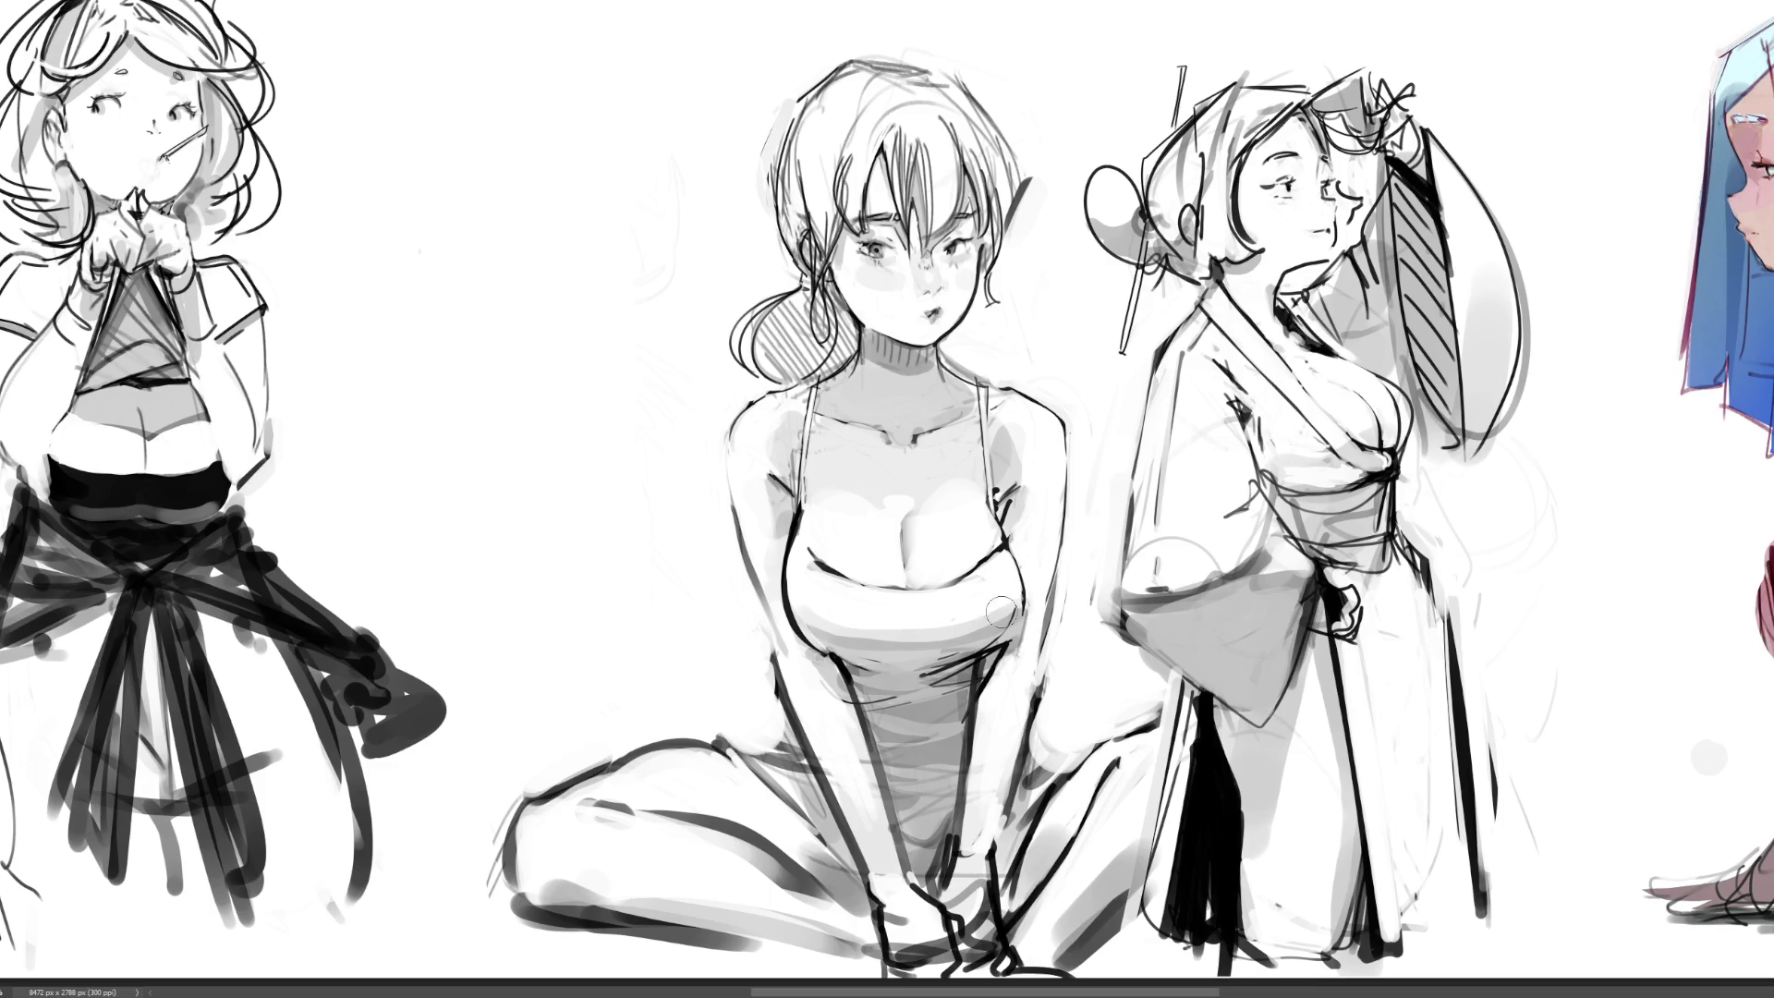
Repaint the grey shading band under the seated girl's bust
left_click_drag(785, 619, 1016, 614)
key("ctrl+z")
mouse_move(783, 621)
left_mouse_down()
mouse_move(1018, 629)
mouse_move(979, 763)
left_mouse_up()
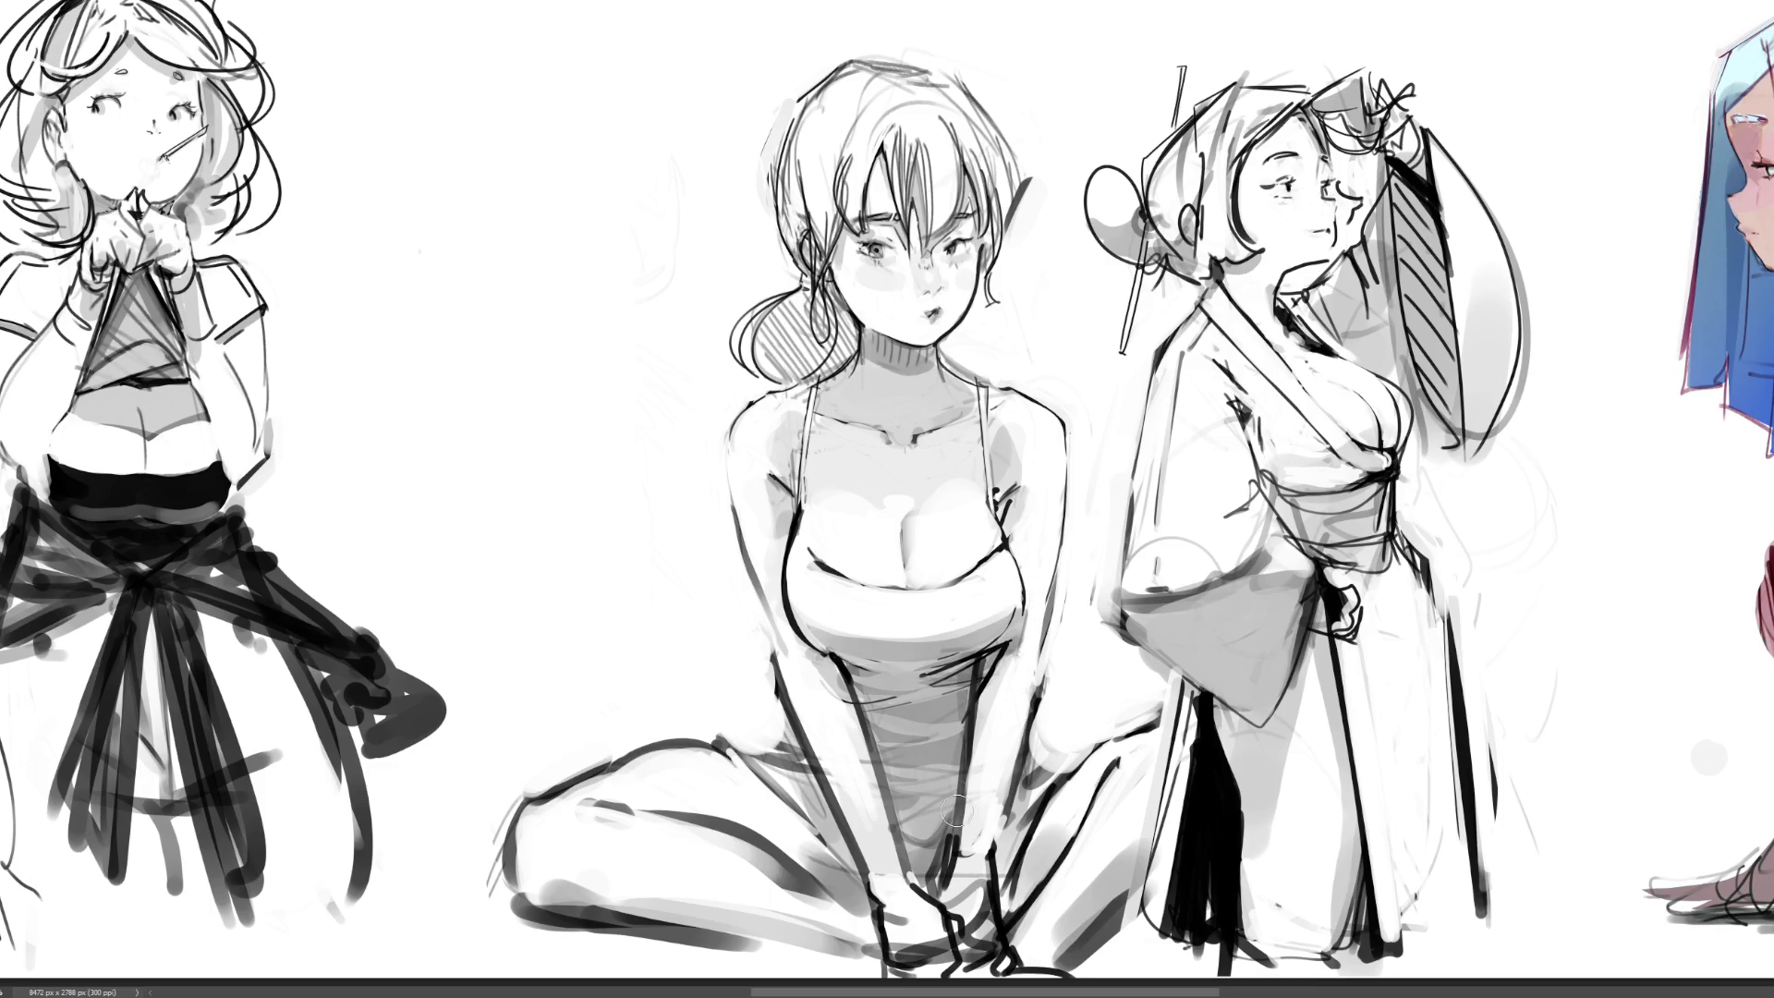
Add dark hatching strokes across the girl's lower torso and dress
mouse_move(813, 655)
left_mouse_down()
mouse_move(868, 831)
mouse_move(923, 670)
mouse_move(961, 836)
mouse_move(924, 670)
mouse_move(892, 846)
mouse_move(929, 694)
mouse_move(924, 785)
left_mouse_up()
left_click_drag(908, 698, 933, 781)
left_click_drag(980, 691, 960, 731)
left_click_drag(987, 660, 827, 679)
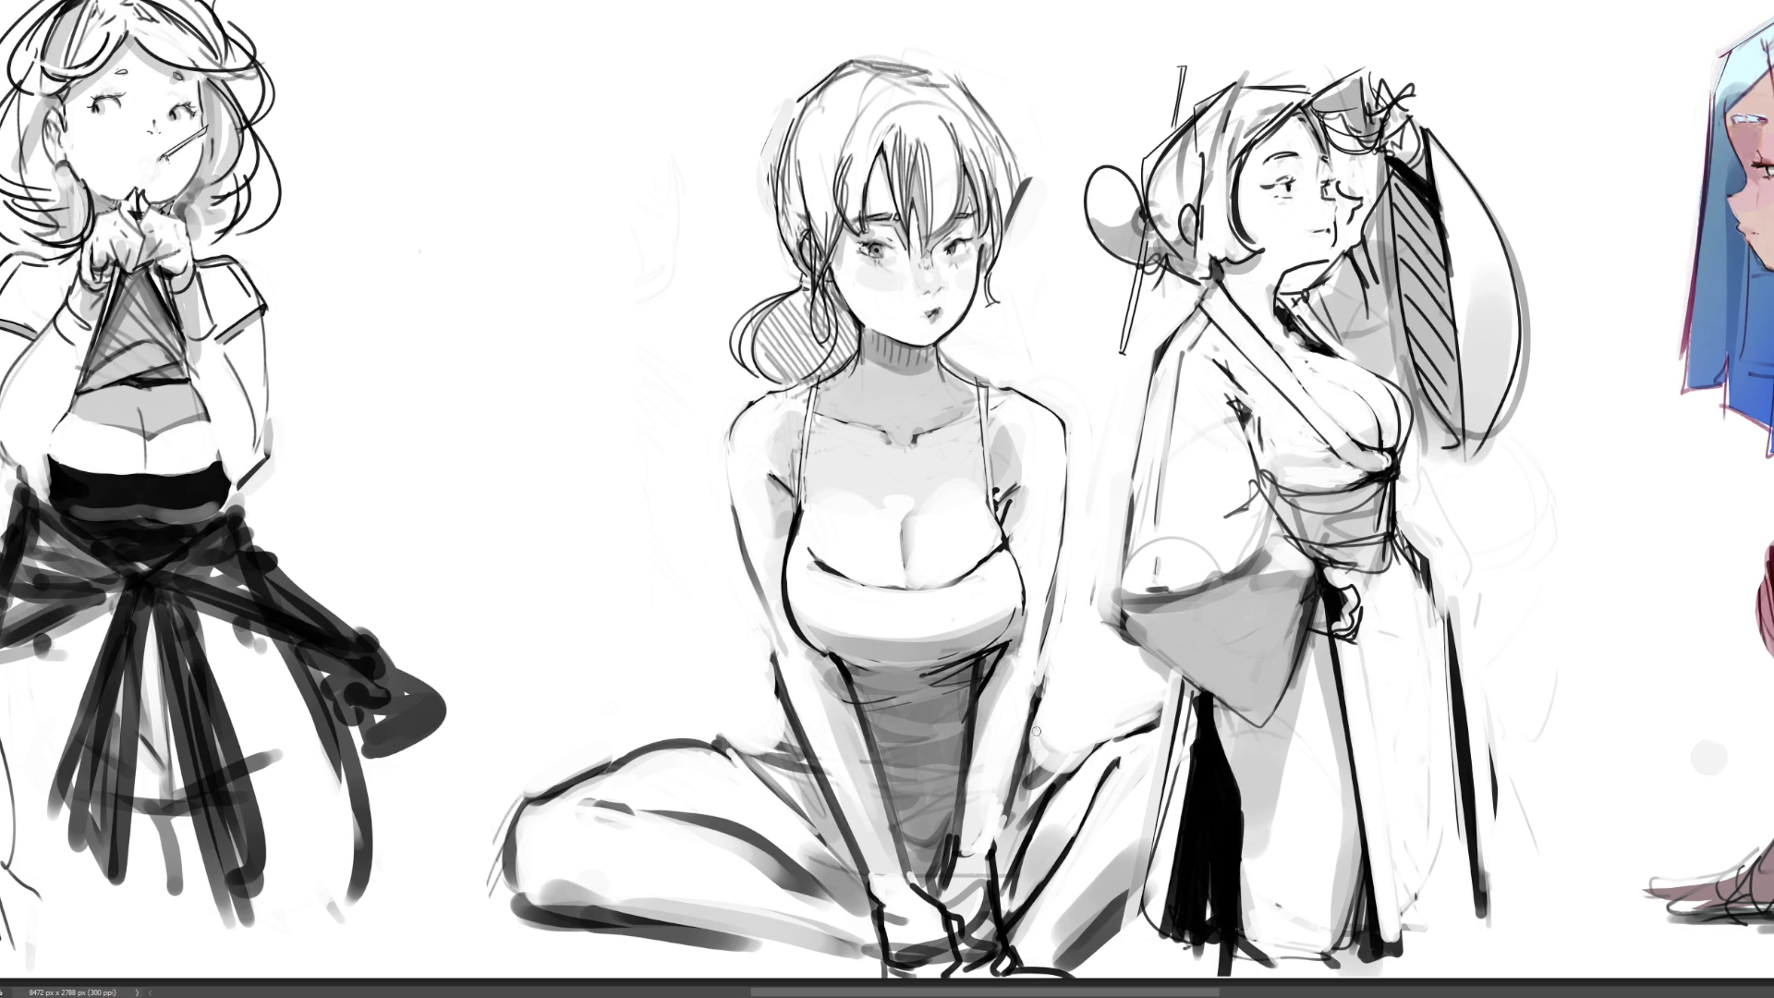
Add short dark strokes on her leg, thigh and hand
left_click_drag(1032, 728, 1058, 787)
key("ctrl+z")
key("ctrl+z")
key("ctrl+z")
mouse_move(1030, 722)
left_mouse_down()
mouse_move(1072, 788)
mouse_move(1072, 755)
left_mouse_up()
mouse_move(737, 757)
left_mouse_down()
mouse_move(721, 735)
mouse_move(774, 746)
mouse_move(780, 730)
left_mouse_up()
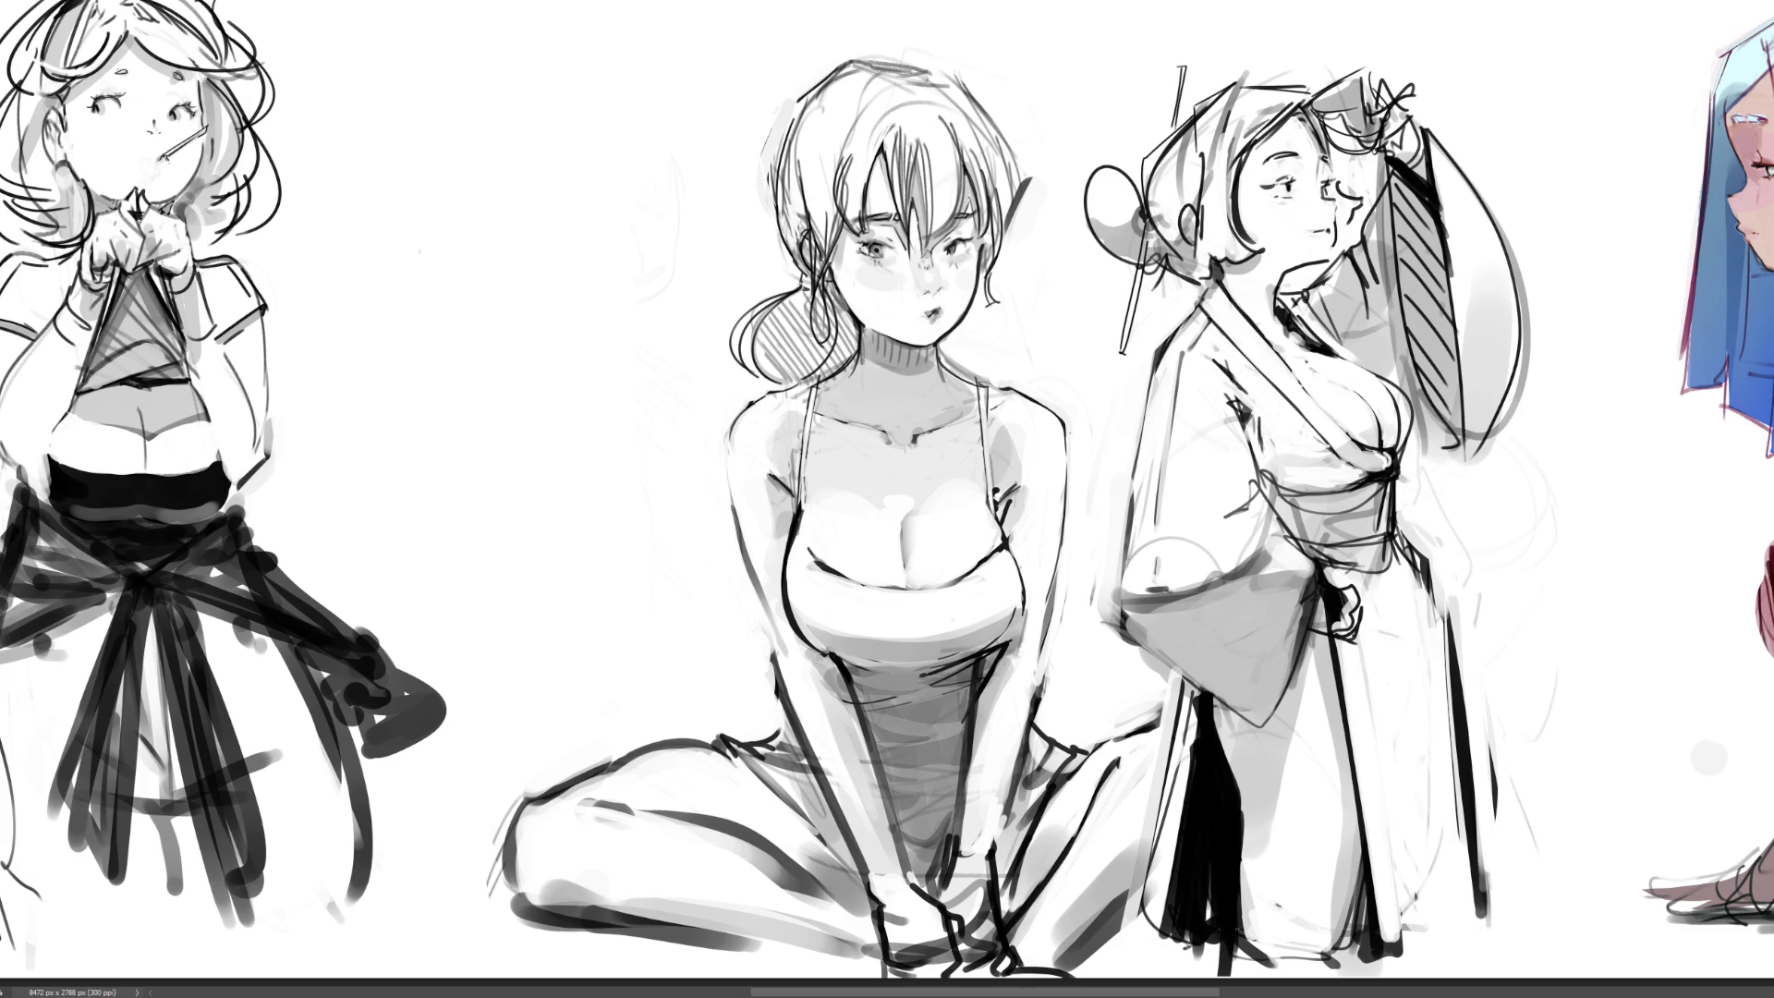
scroll(887, 499, "down", 5)
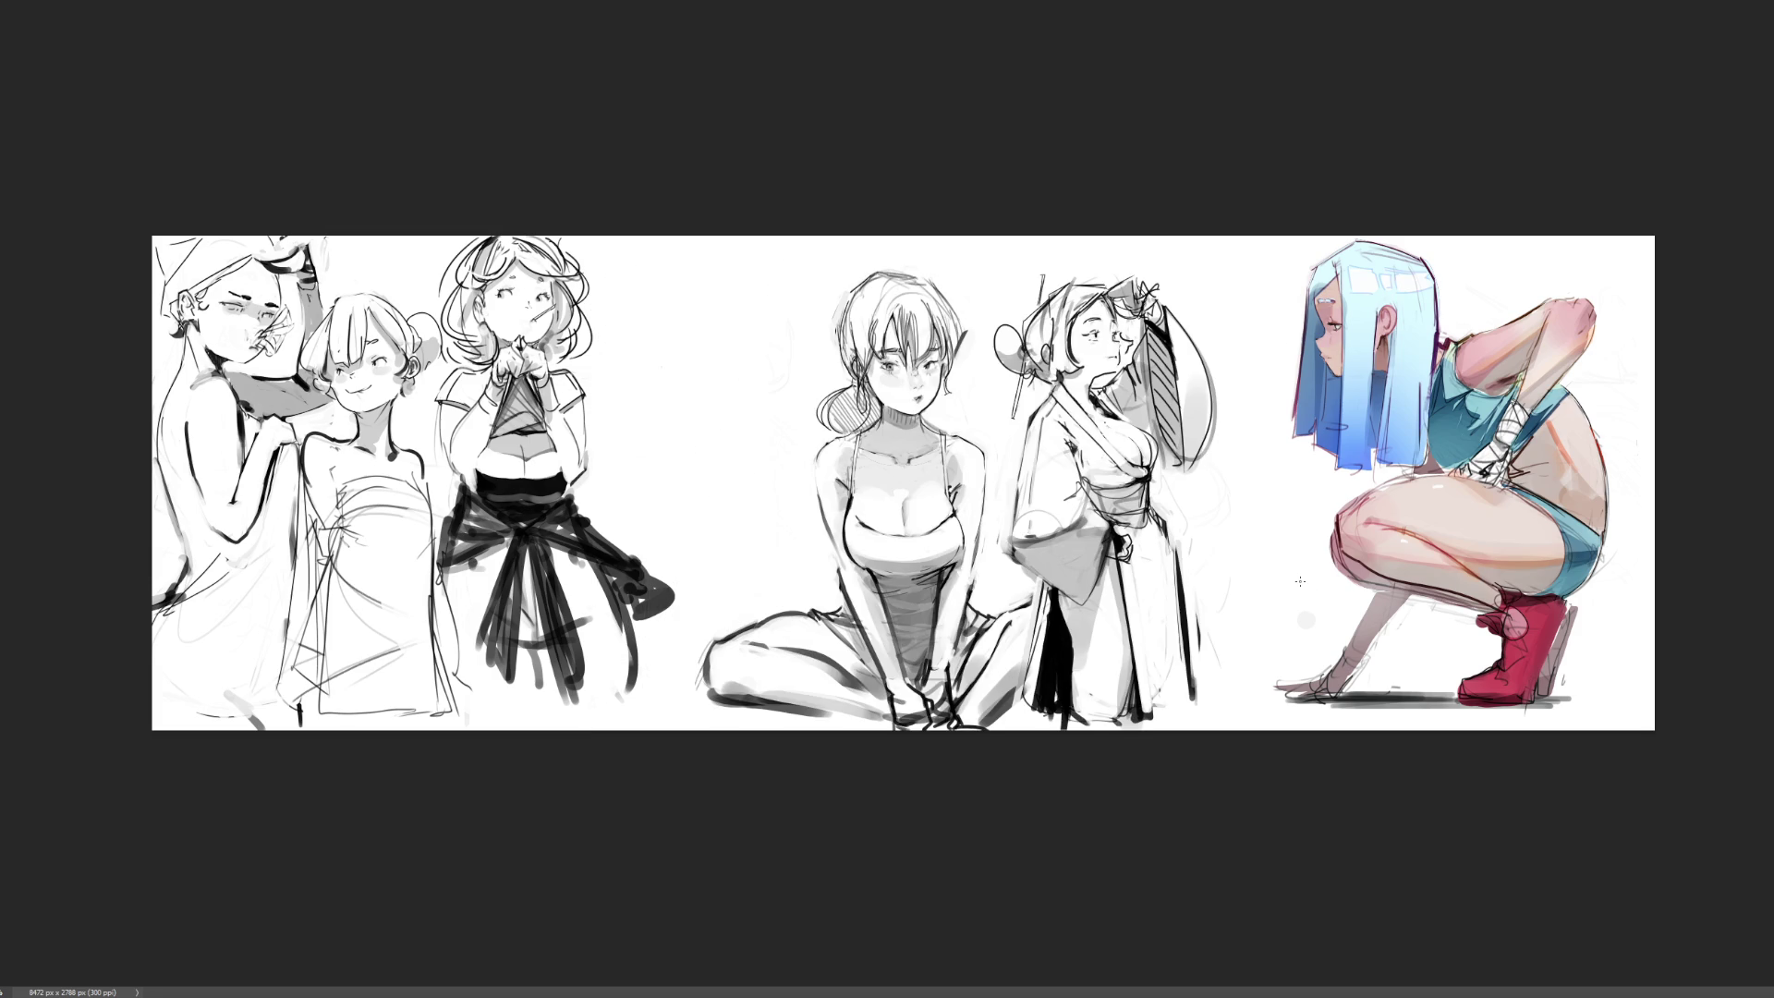
Hand-letter a black B, R and B stacked vertically in the gap between figures
mouse_move(644, 292)
left_mouse_down()
mouse_move(667, 344)
mouse_move(663, 432)
mouse_move(658, 395)
mouse_move(737, 408)
mouse_move(707, 514)
left_mouse_up()
left_click_drag(648, 438, 691, 529)
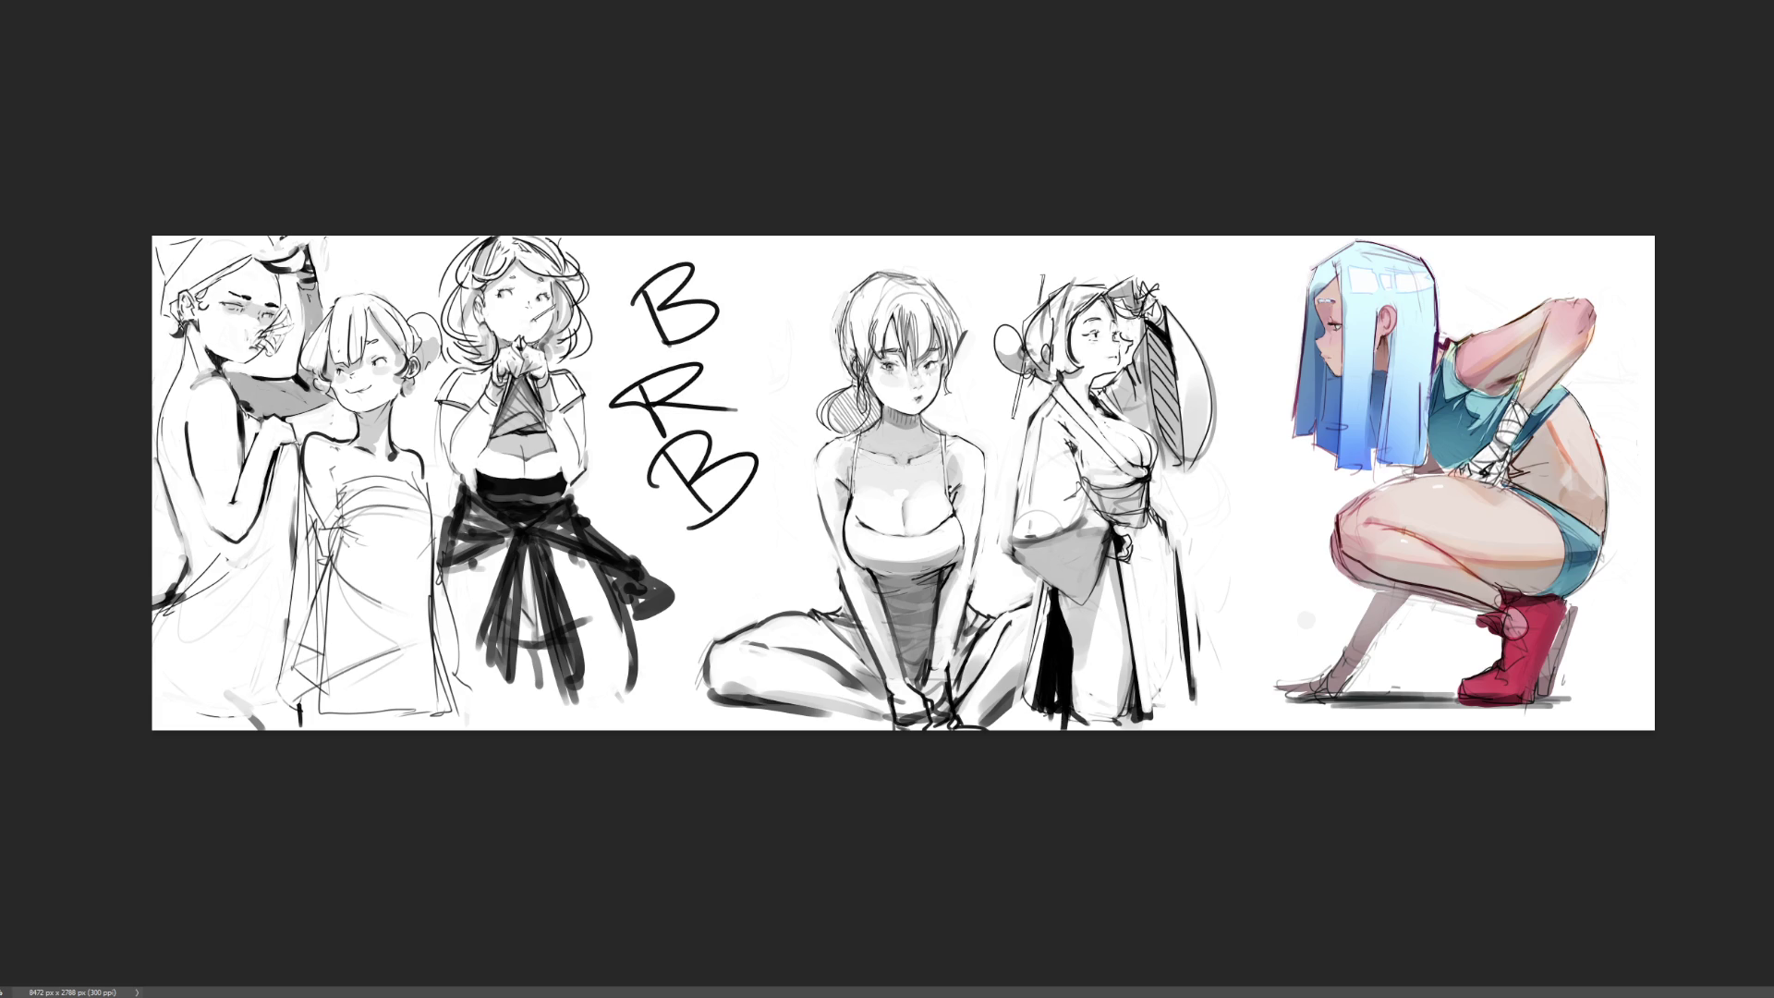
Undo the hand-lettered B, R, B strokes between the sketches
key("ctrl+z")
key("ctrl+z")
key("ctrl+z")
key("ctrl+z")
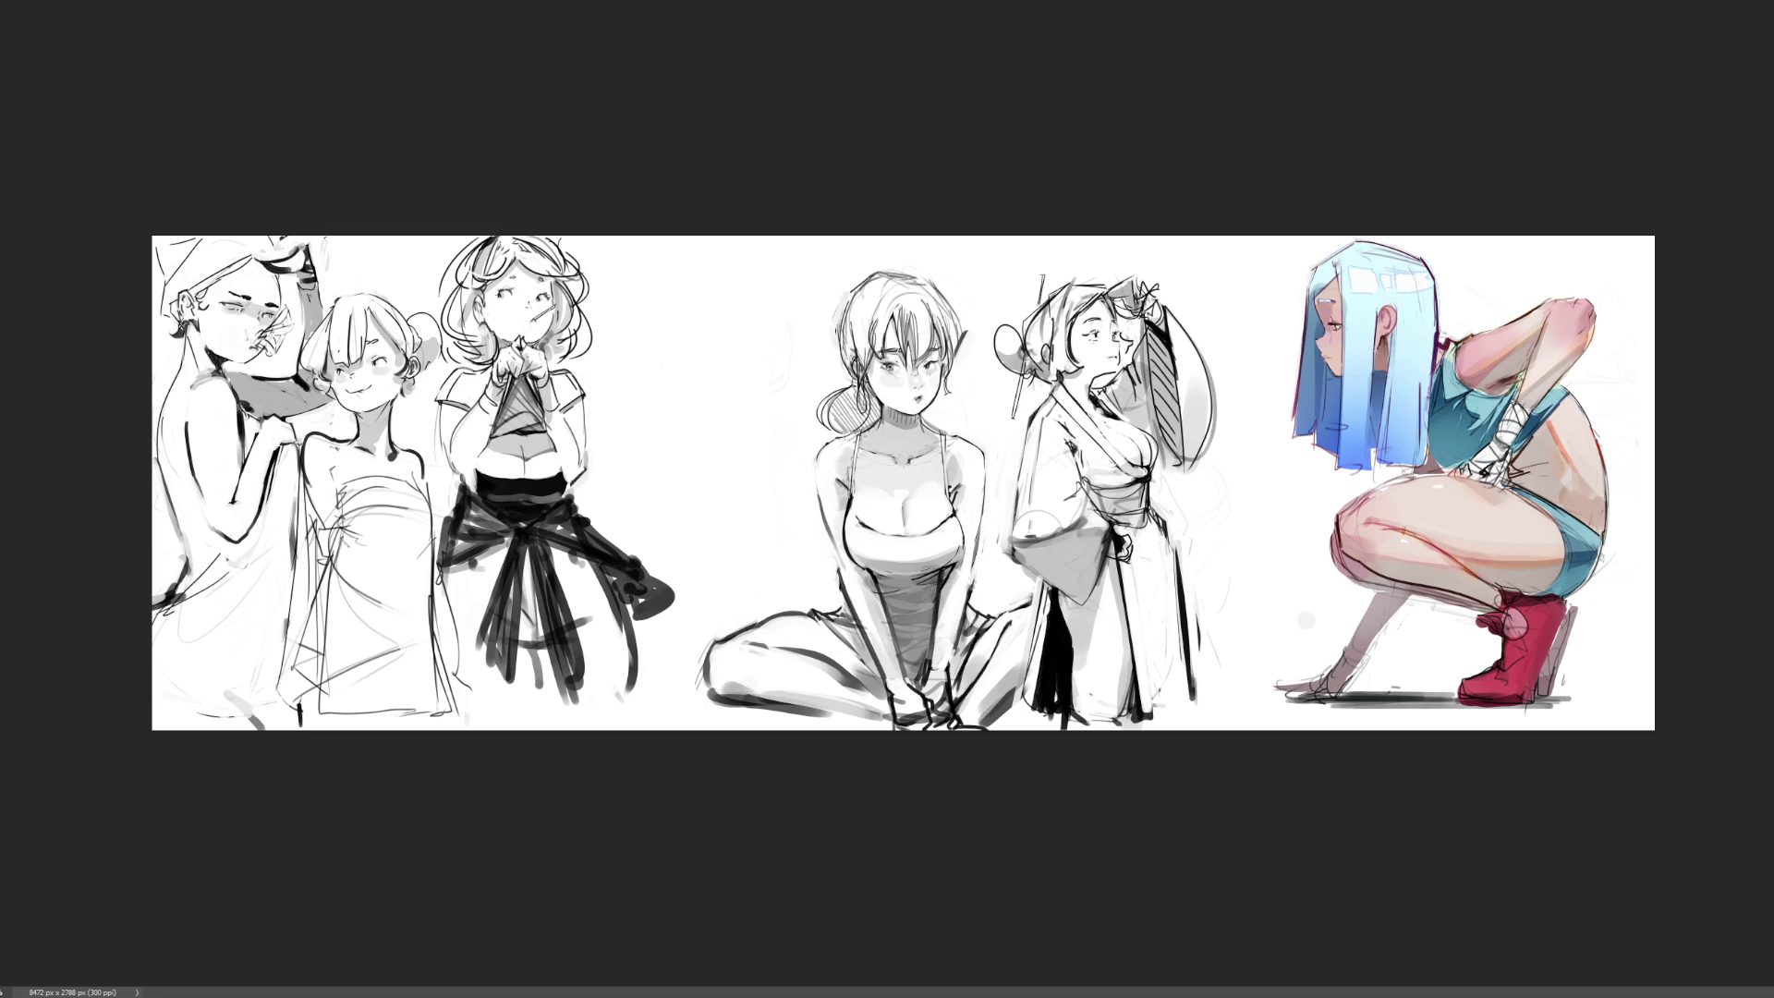
Zoom in two levels and pan across the sheet to centre the kimono girl sketch
key("ctrl+plus")
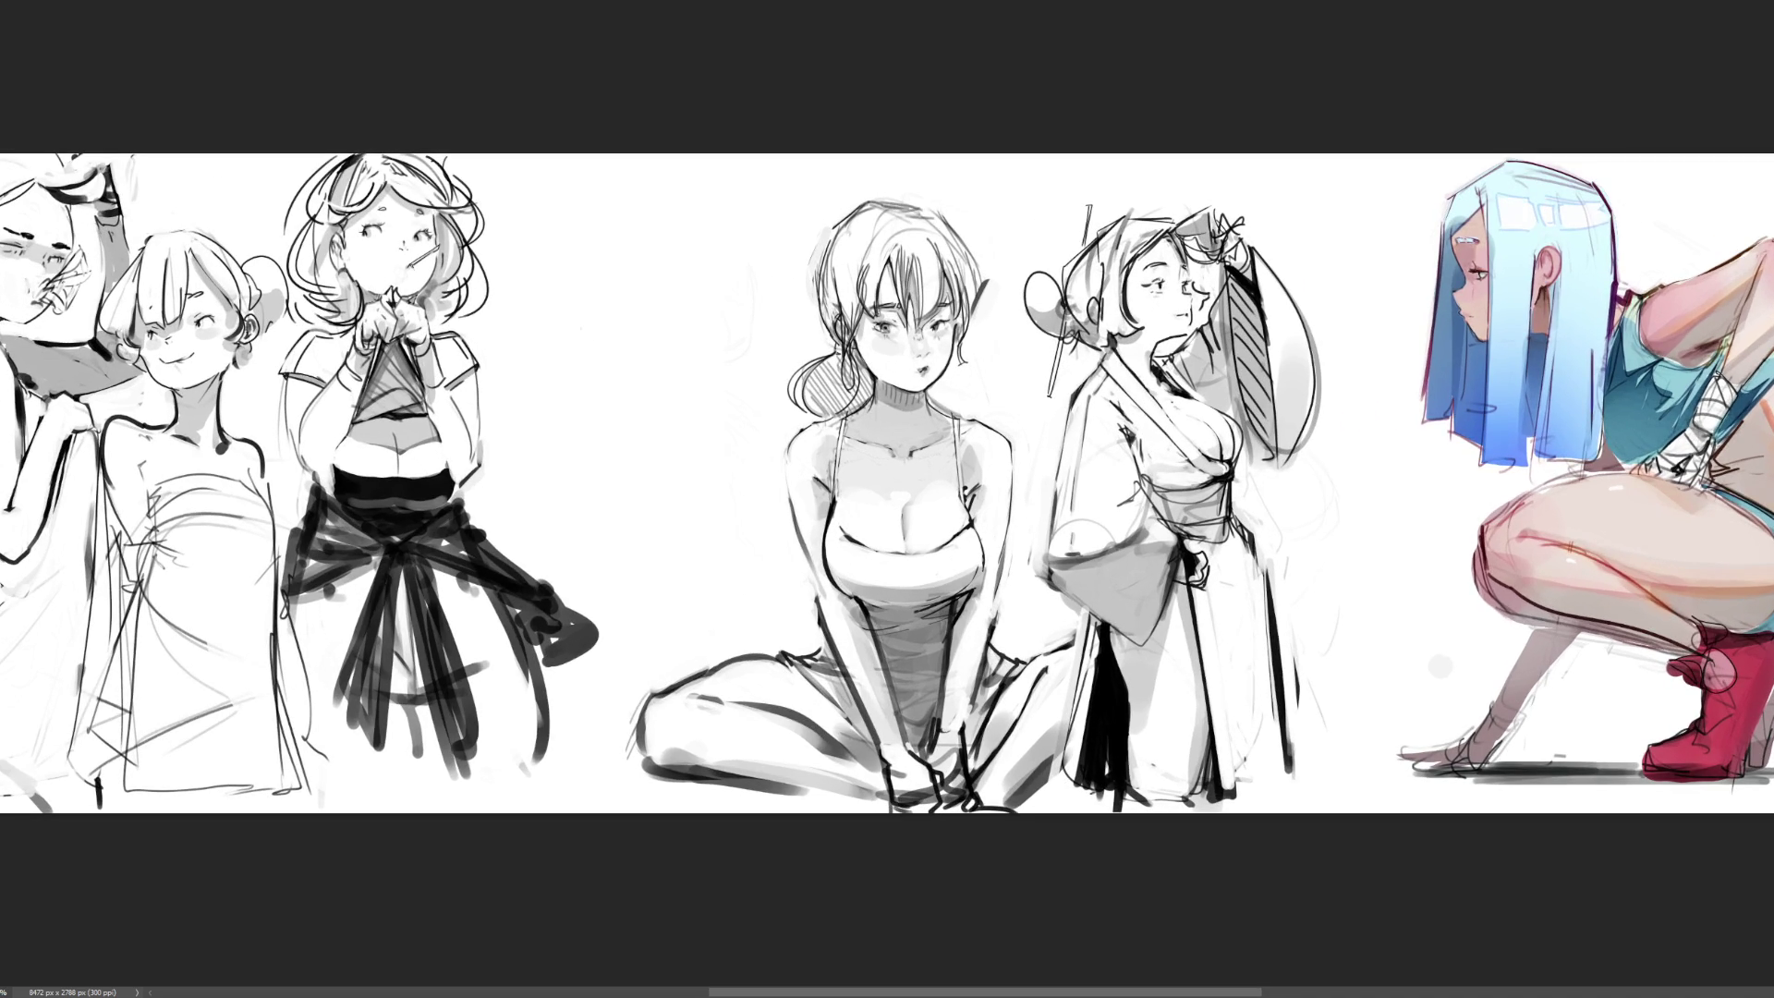
key("ctrl+plus")
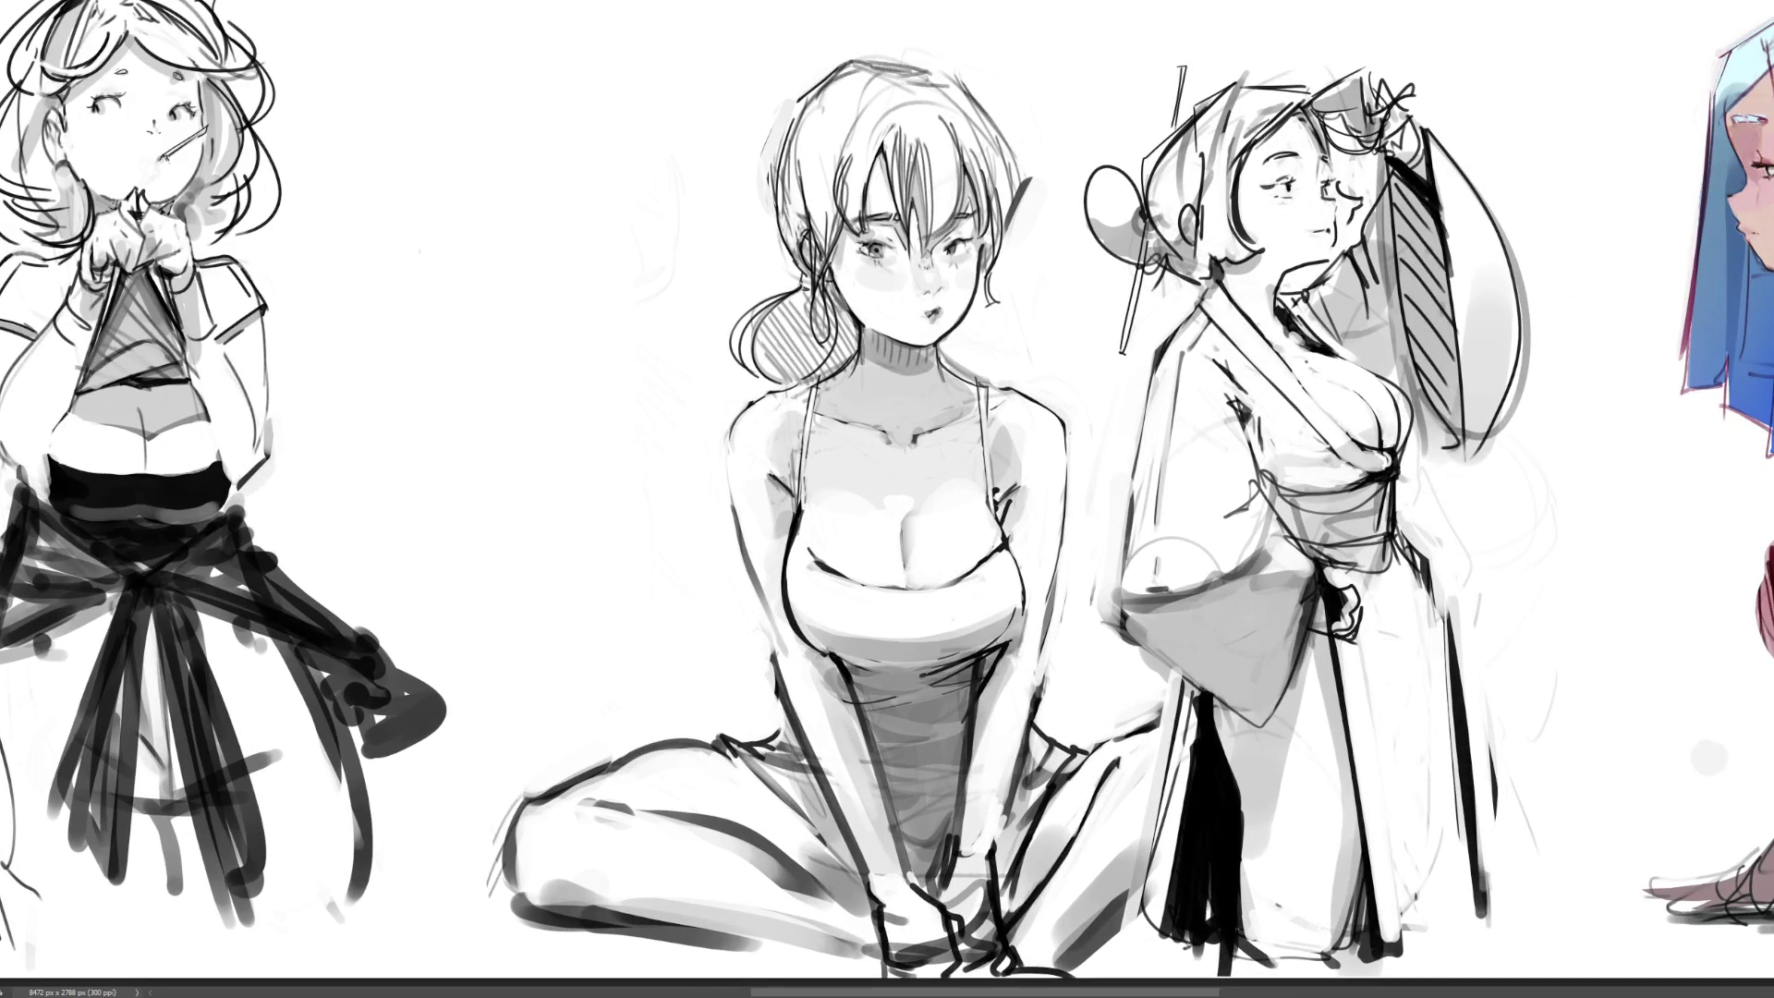
scroll(887, 499, "left", 6)
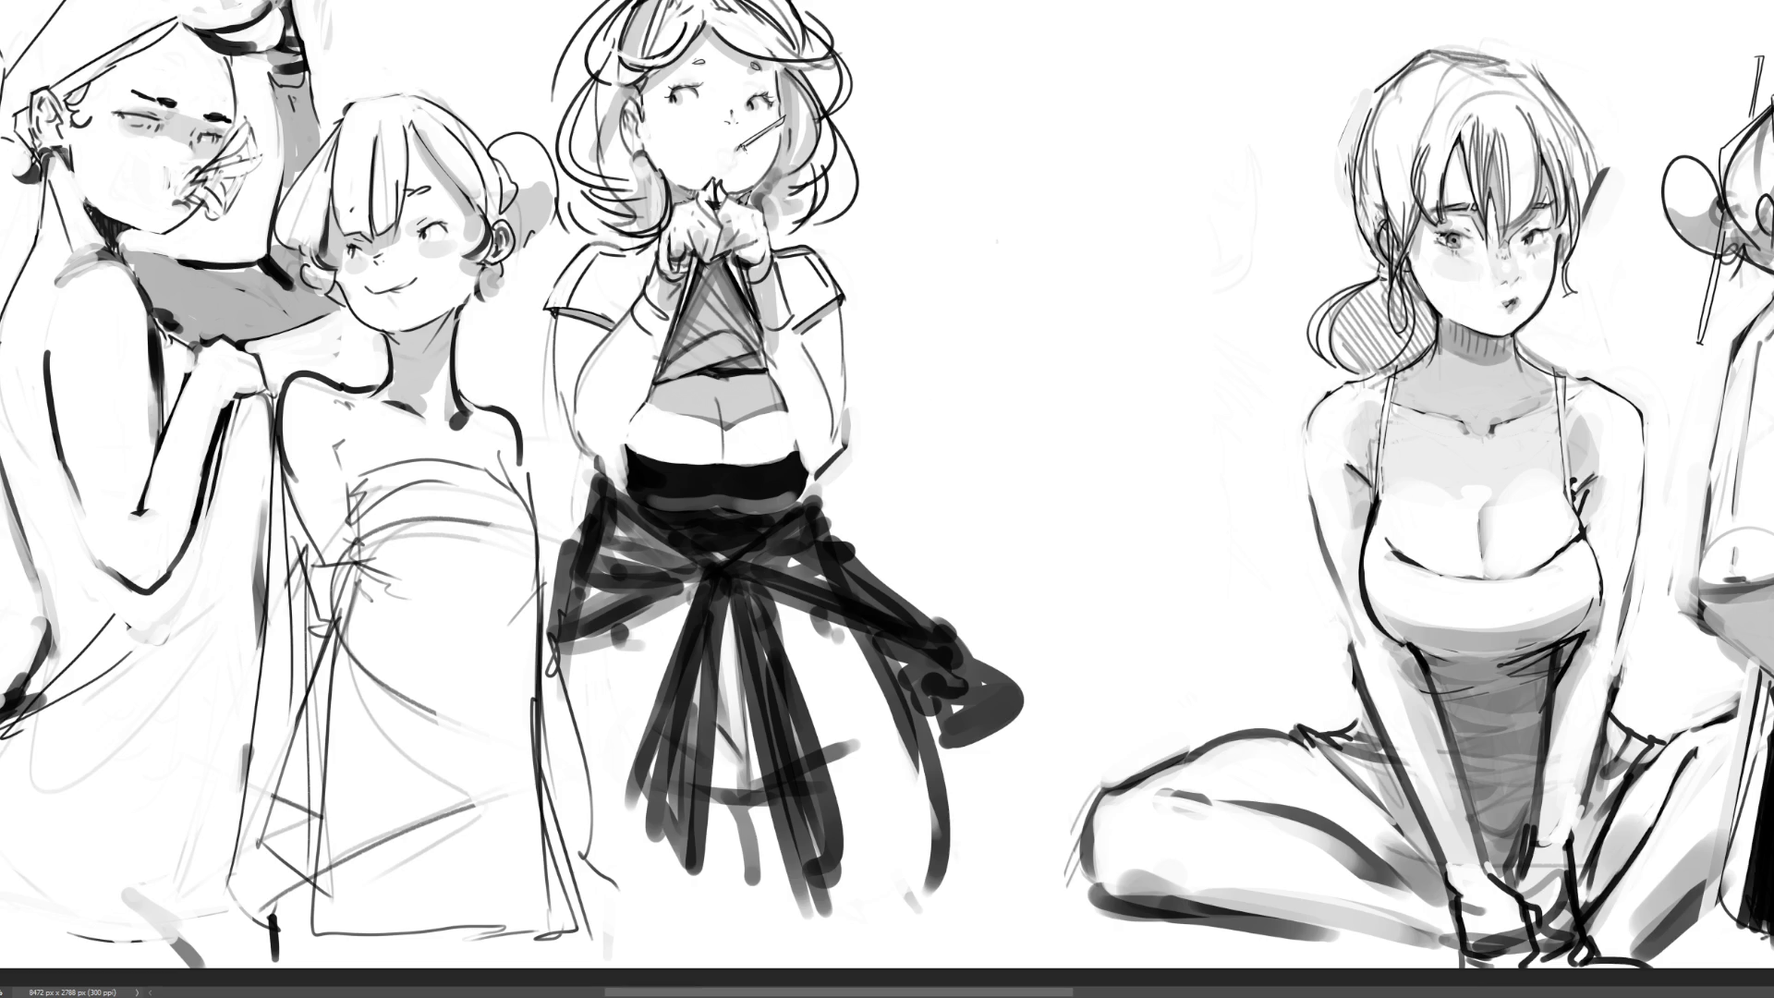
scroll(887, 498, "right", 10)
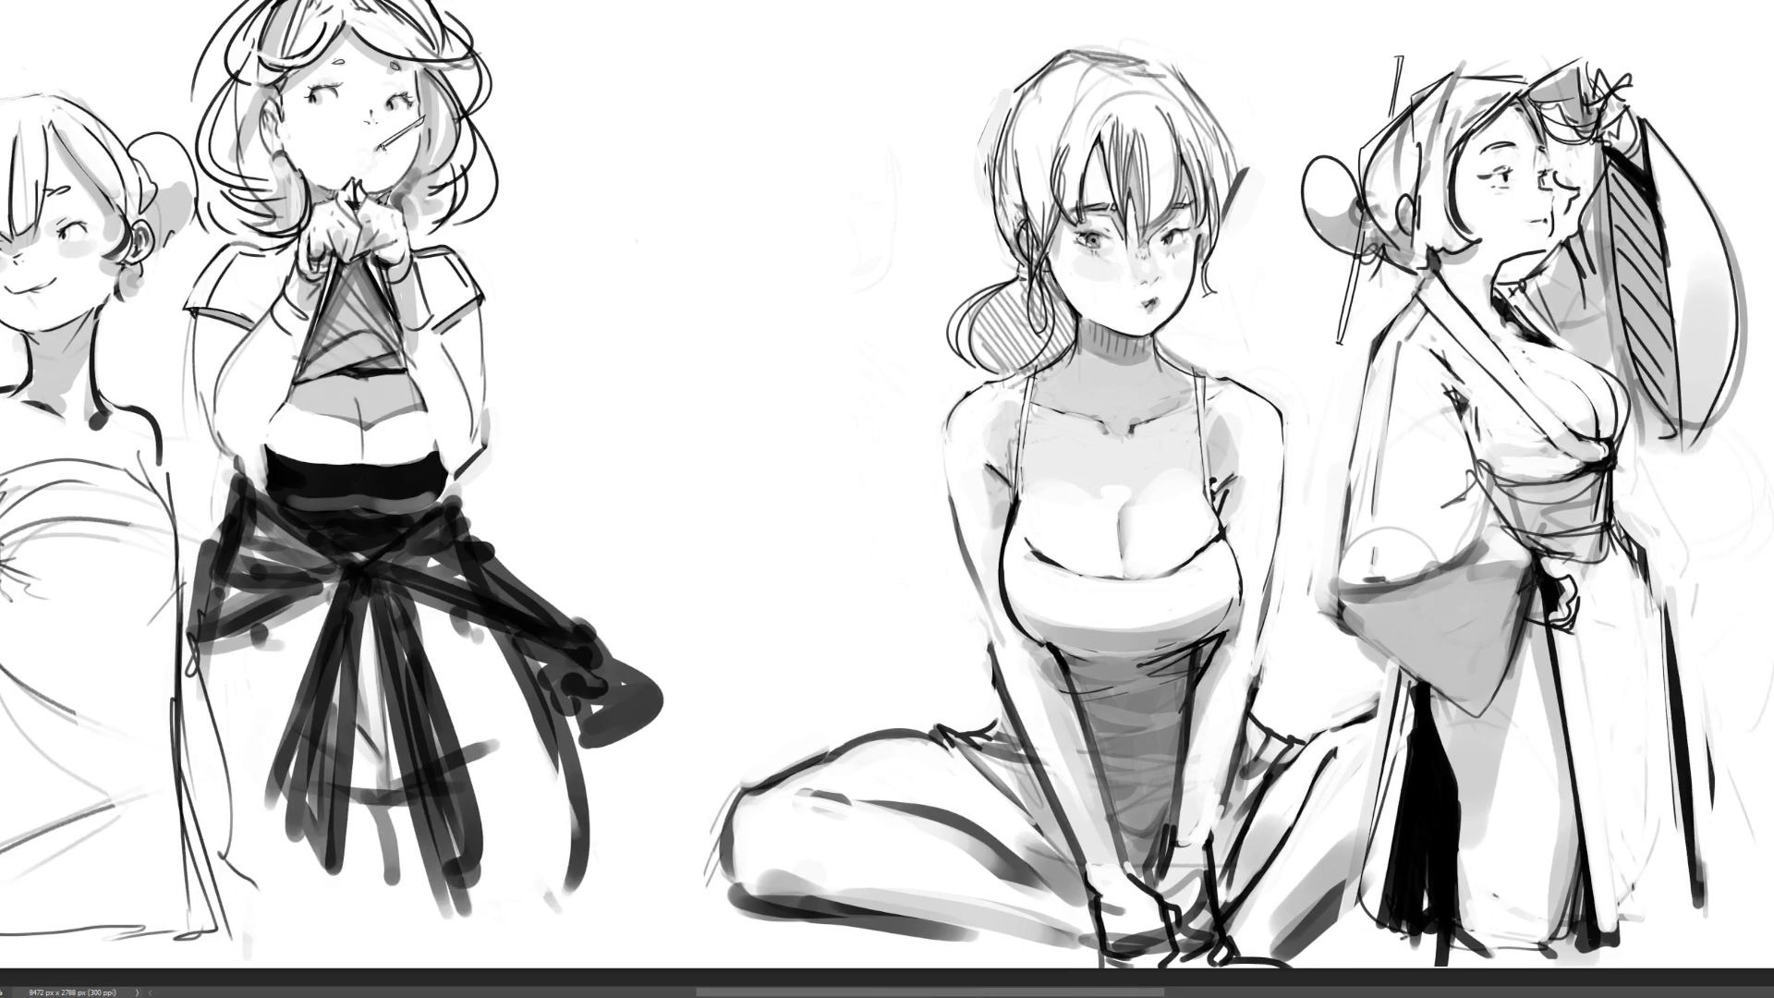
scroll(886, 498, "left", 3)
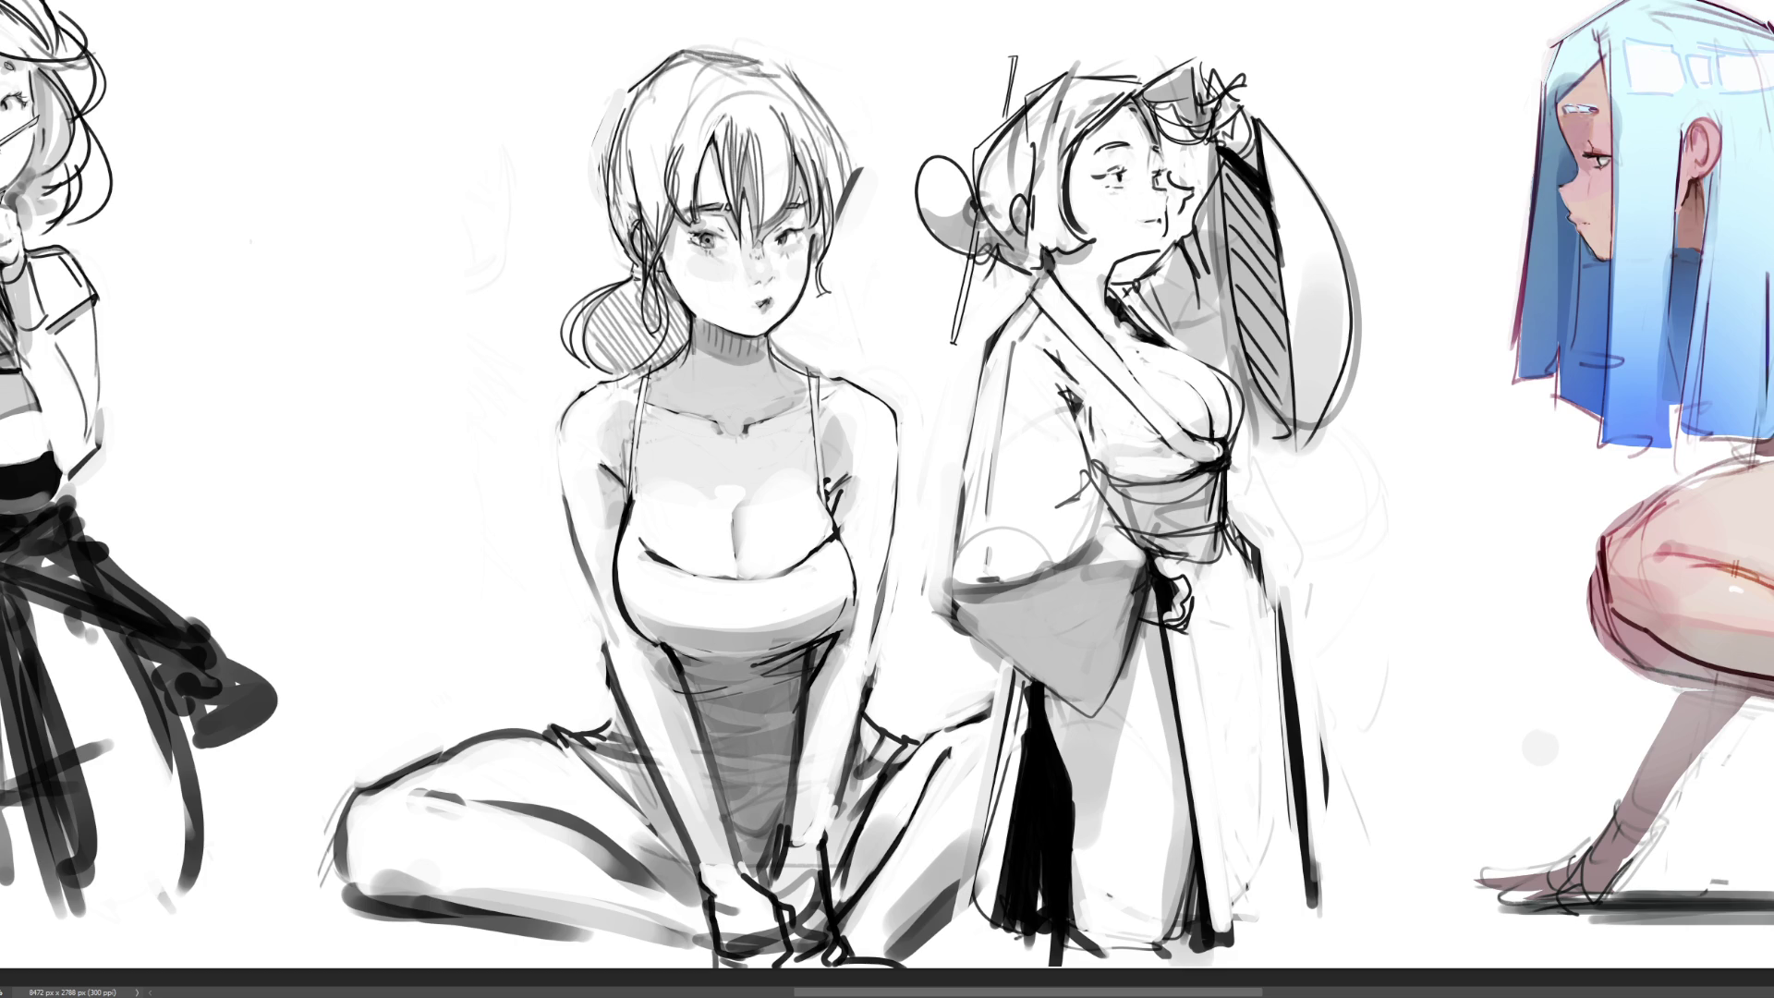
Paint soft pink skin over the kimono girl's forehead, cheek, leg, chest, ear and under her chin
mouse_move(1120, 173)
left_mouse_down()
mouse_move(1127, 110)
mouse_move(1062, 217)
left_mouse_up()
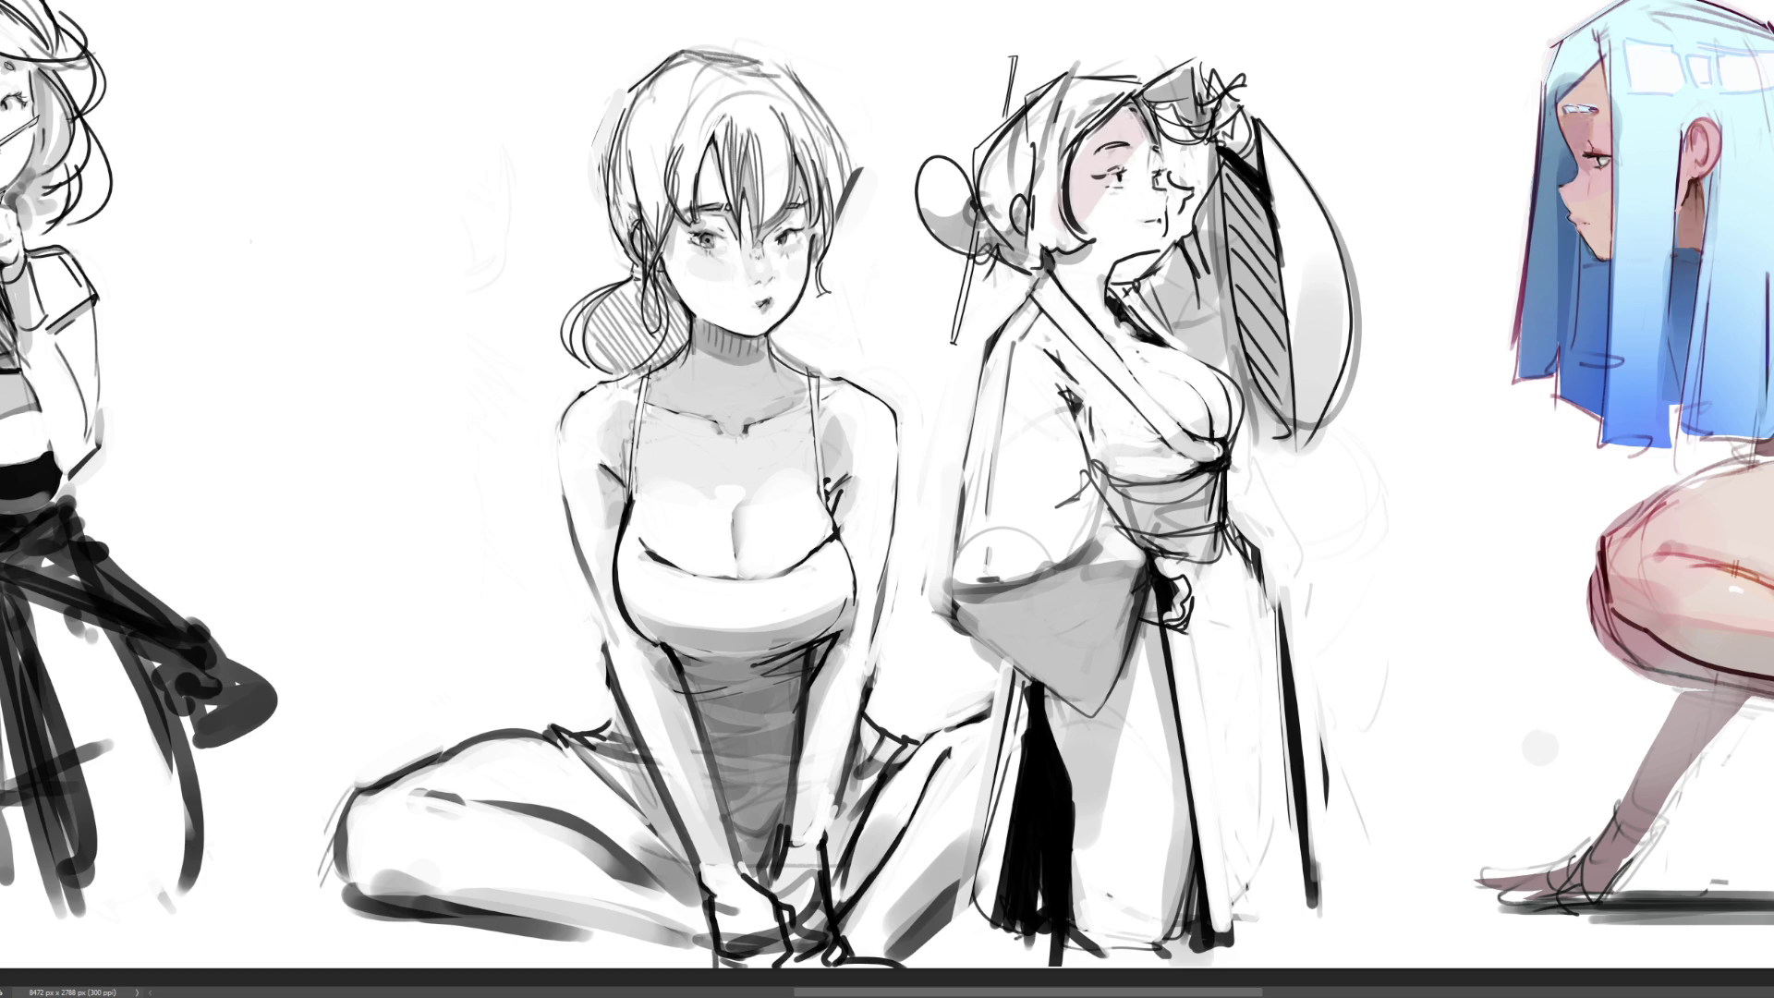
mouse_move(1120, 115)
left_mouse_down()
mouse_move(1136, 152)
mouse_move(1090, 185)
mouse_move(1104, 236)
mouse_move(1138, 221)
mouse_move(1076, 278)
mouse_move(1136, 208)
mouse_move(1115, 134)
mouse_move(1095, 319)
mouse_move(1201, 417)
mouse_move(1178, 374)
mouse_move(1166, 387)
mouse_move(1187, 369)
left_mouse_up()
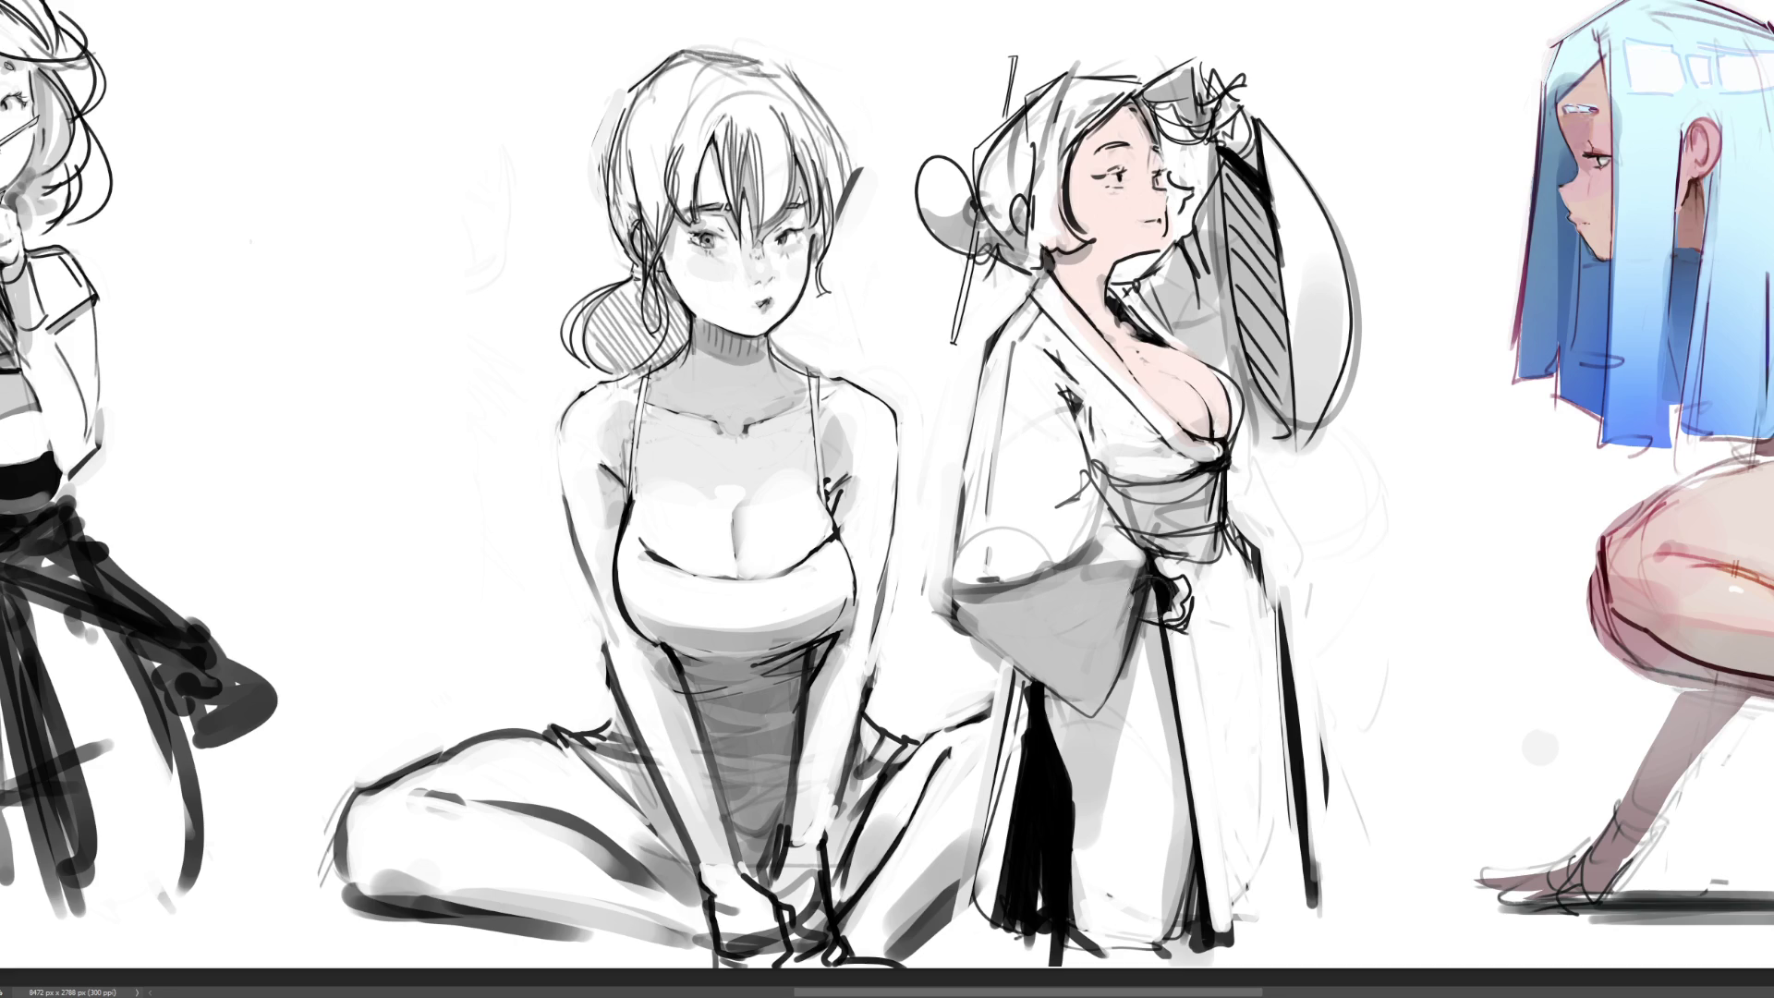
mouse_move(1173, 601)
left_mouse_down()
mouse_move(1150, 637)
mouse_move(1173, 854)
mouse_move(1049, 707)
mouse_move(1113, 928)
mouse_move(1150, 924)
mouse_move(1146, 901)
left_mouse_up()
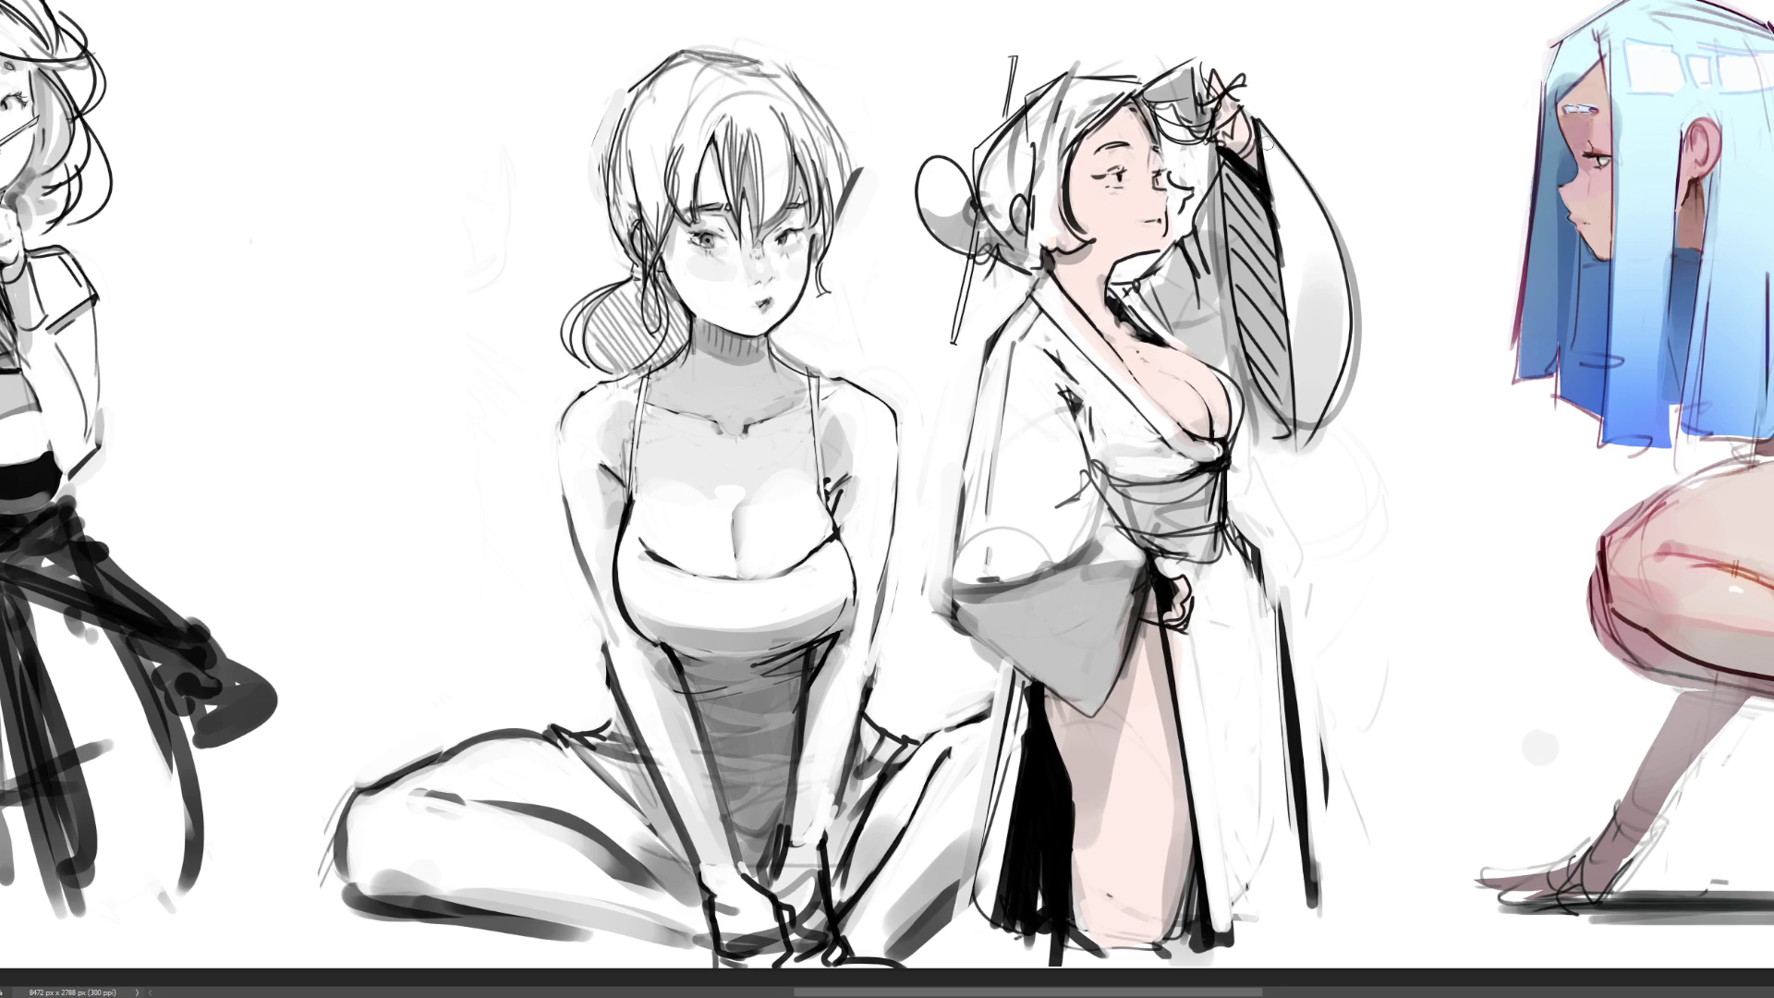
left_click_drag(1206, 422, 1219, 439)
left_click_drag(1014, 199, 1025, 231)
left_click_drag(1058, 255, 1152, 260)
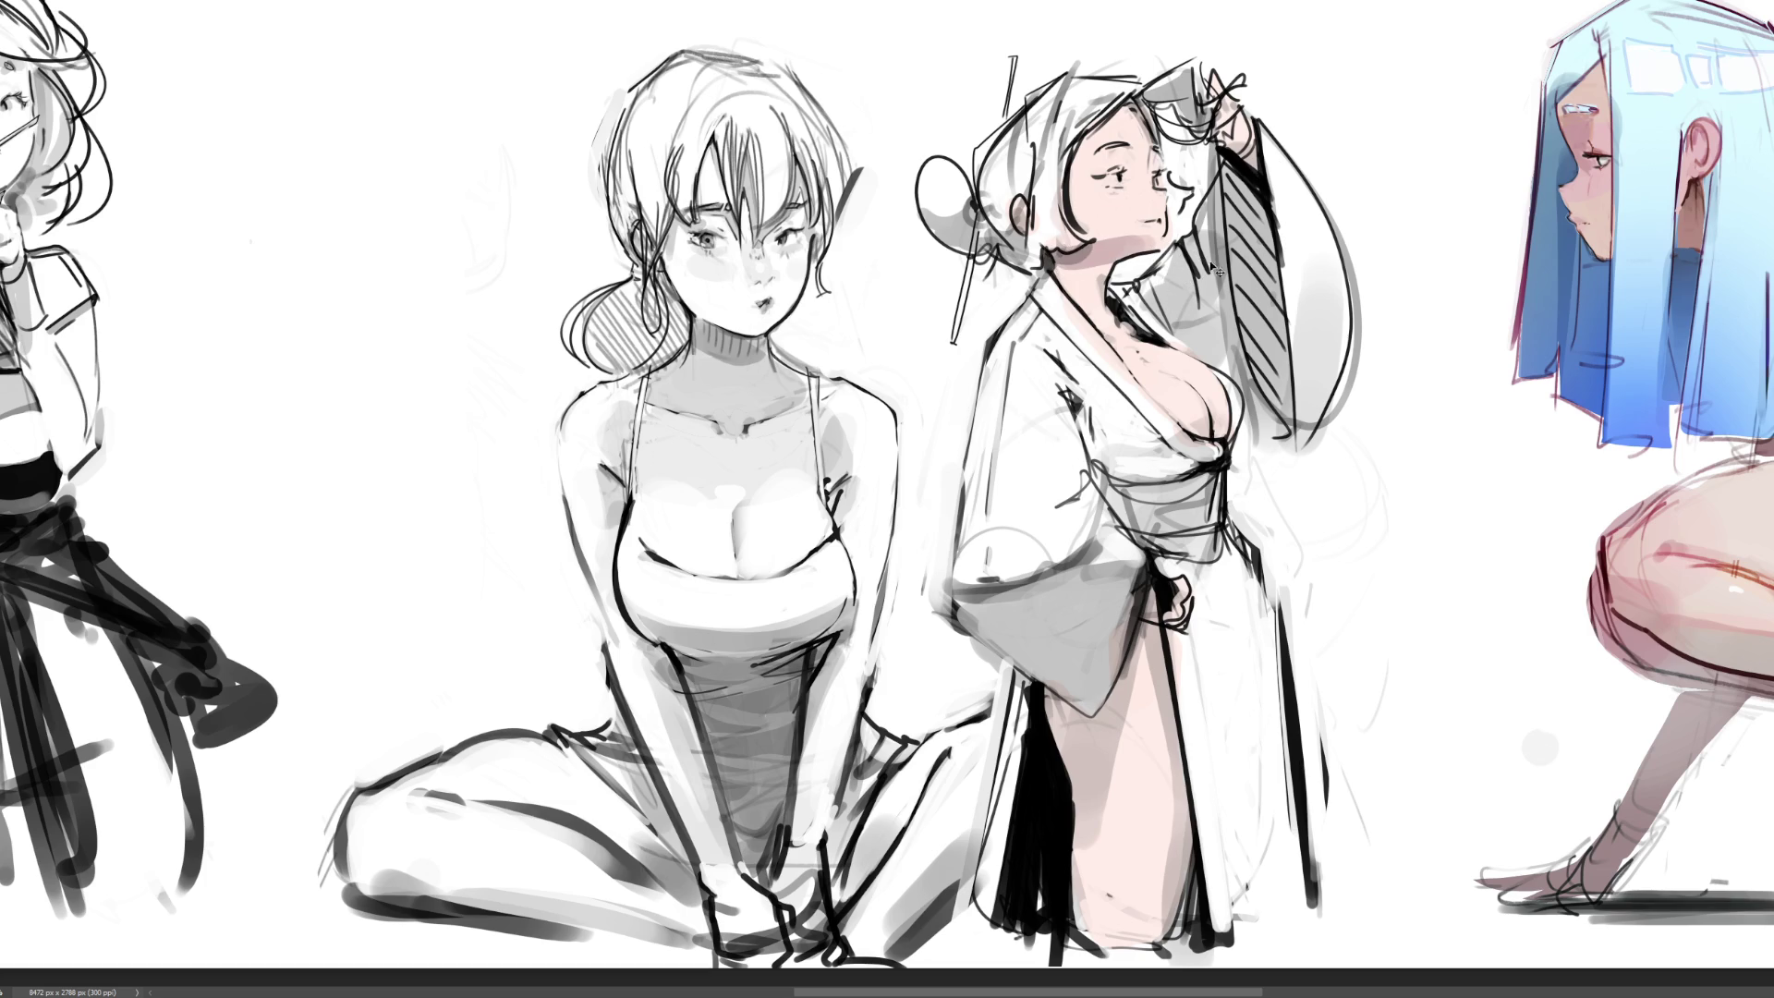
Remove the chin and neck shadows, shade the robe's inner edge and thigh maroon, and darken her hair
key("ctrl+z")
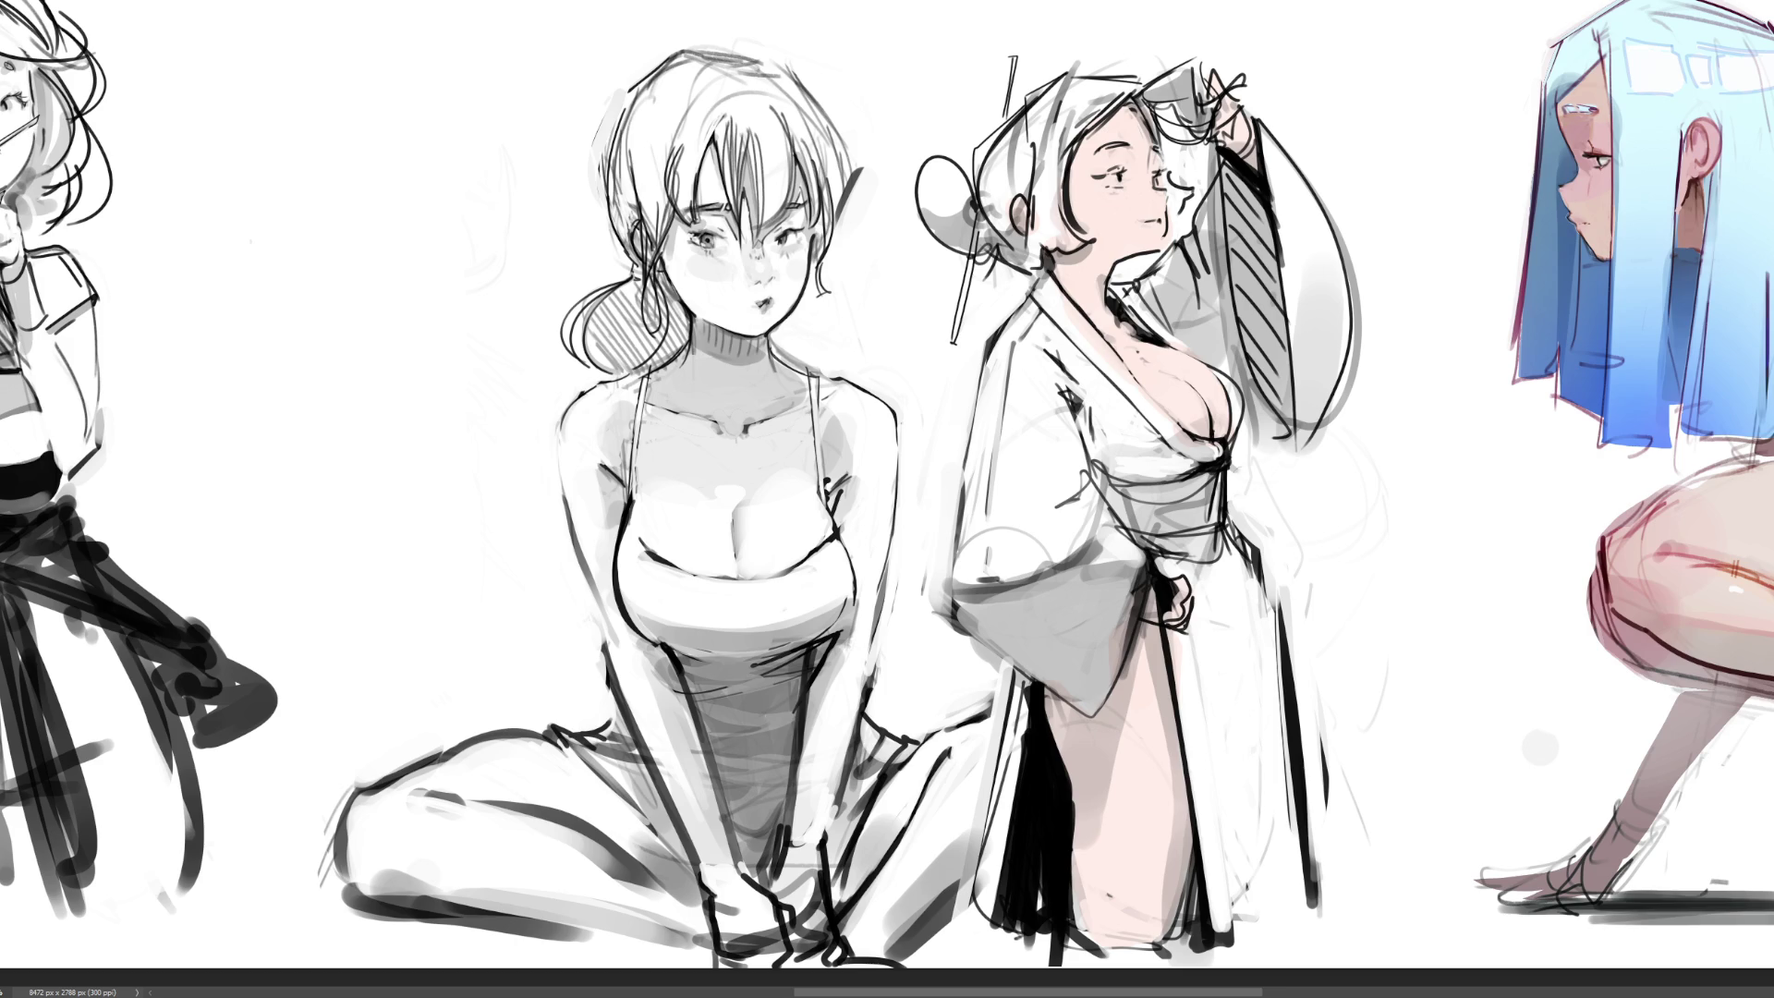
left_click_drag(1067, 270, 1133, 251)
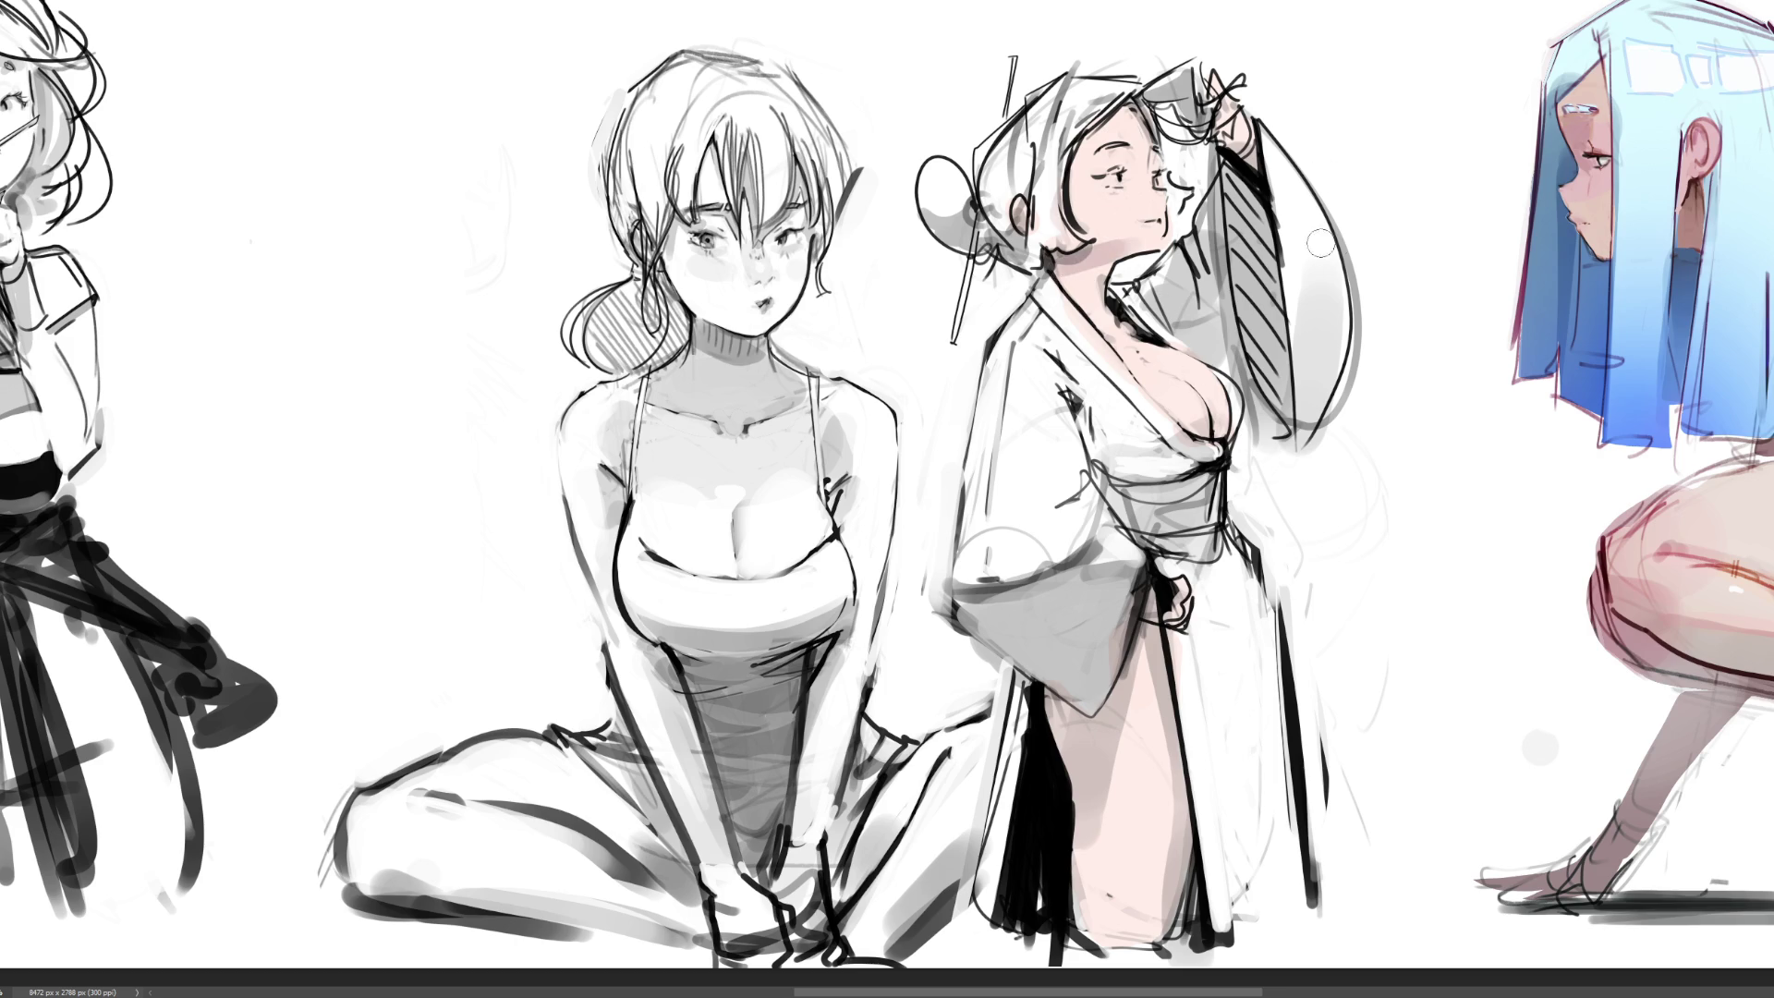
key("ctrl+z")
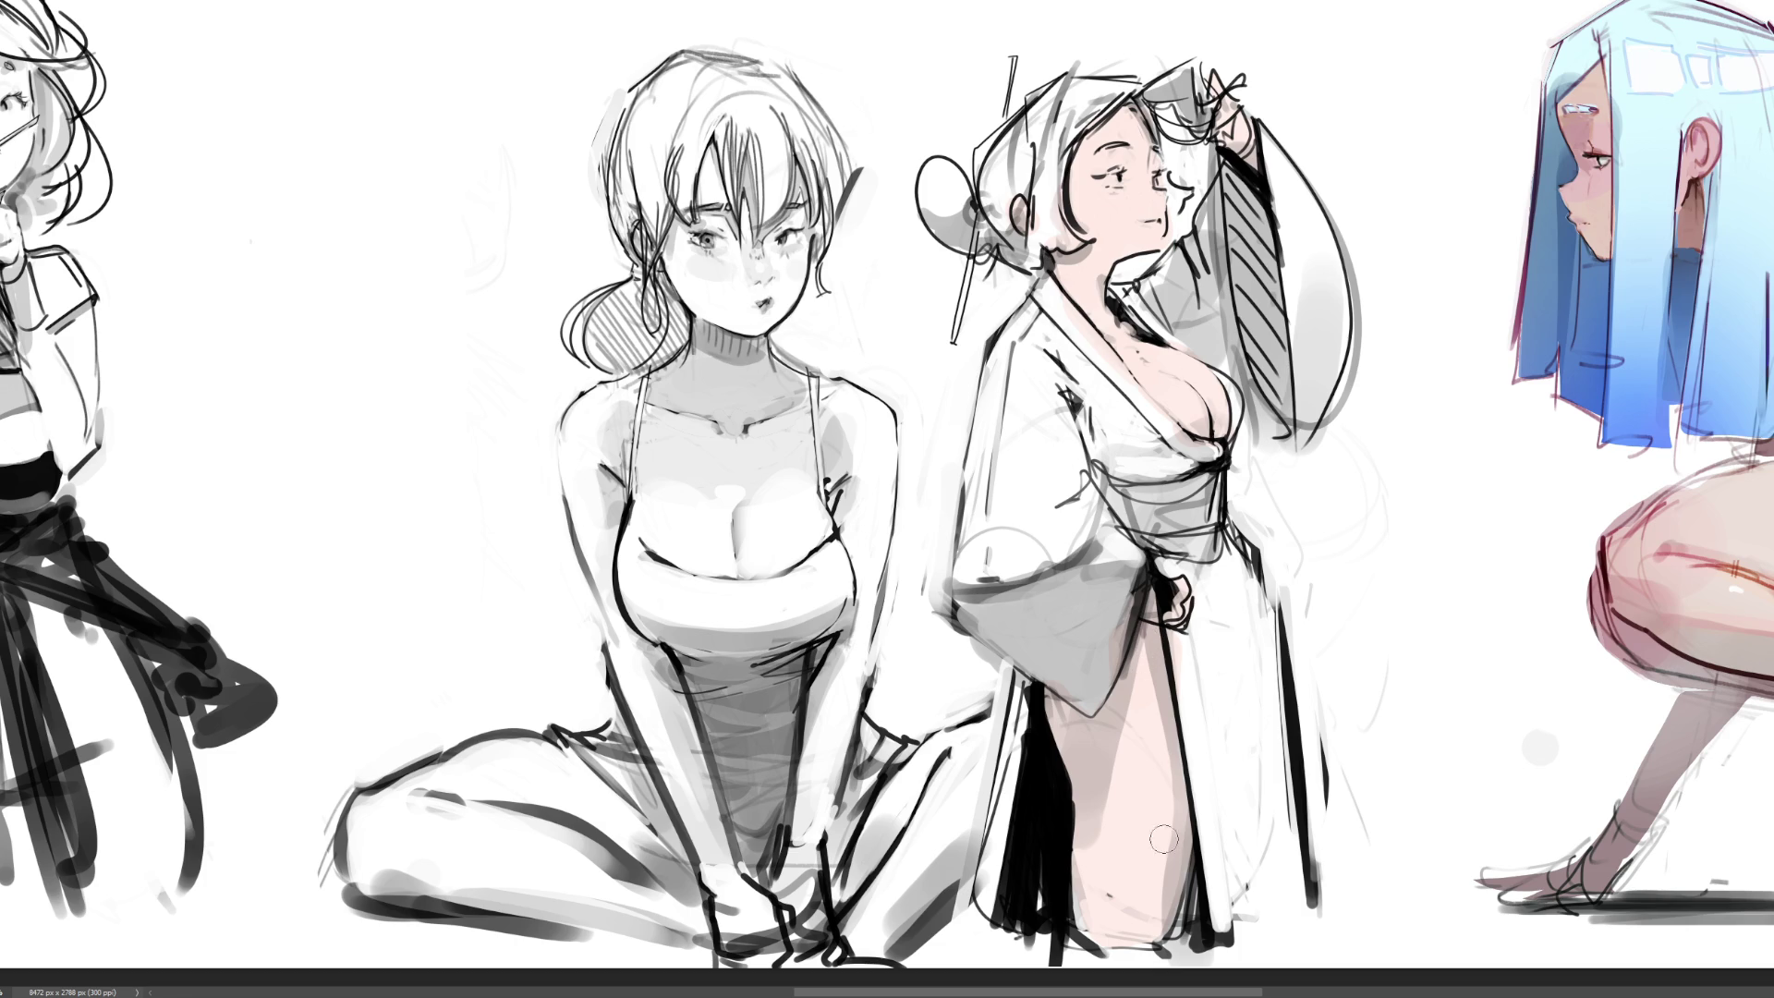
left_click_drag(1131, 598, 1053, 823)
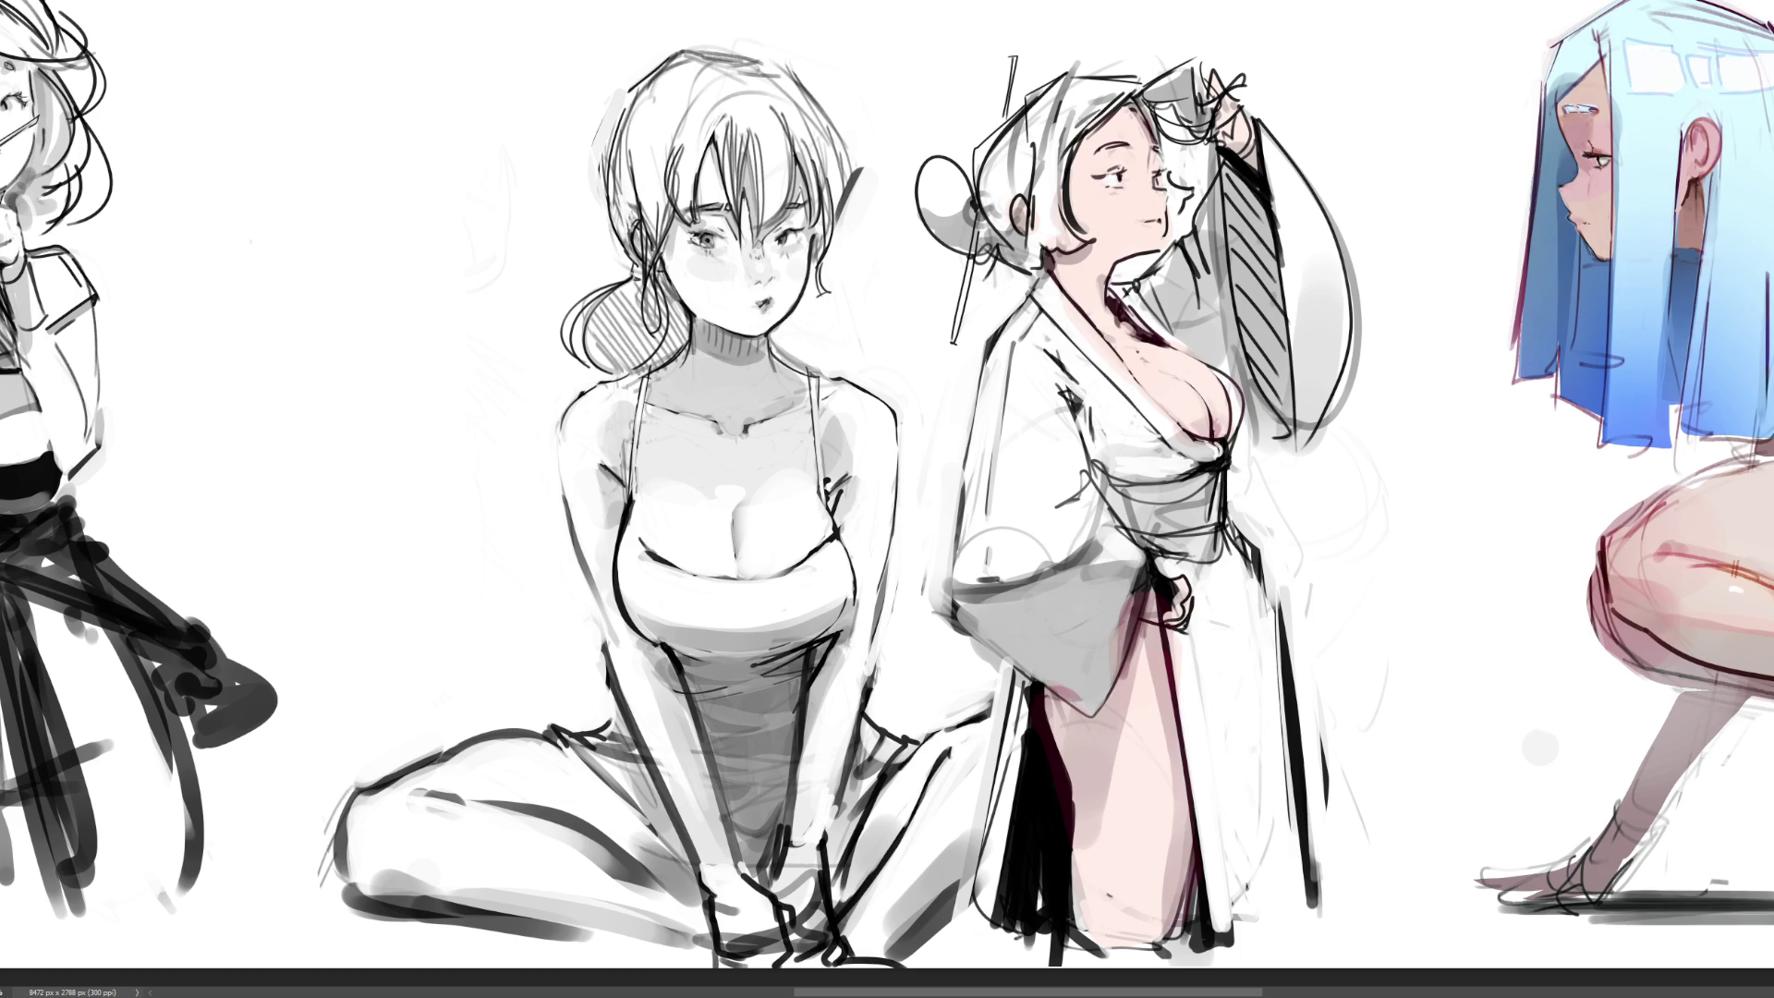
mouse_move(1044, 134)
left_mouse_down()
mouse_move(1039, 272)
mouse_move(1047, 153)
mouse_move(1062, 217)
mouse_move(1044, 236)
mouse_move(1048, 204)
mouse_move(1060, 249)
mouse_move(1048, 208)
mouse_move(1061, 223)
left_mouse_up()
mouse_move(1127, 83)
left_mouse_down()
mouse_move(1072, 148)
mouse_move(1025, 157)
mouse_move(1071, 115)
mouse_move(1063, 88)
mouse_move(1039, 92)
mouse_move(1035, 136)
left_mouse_up()
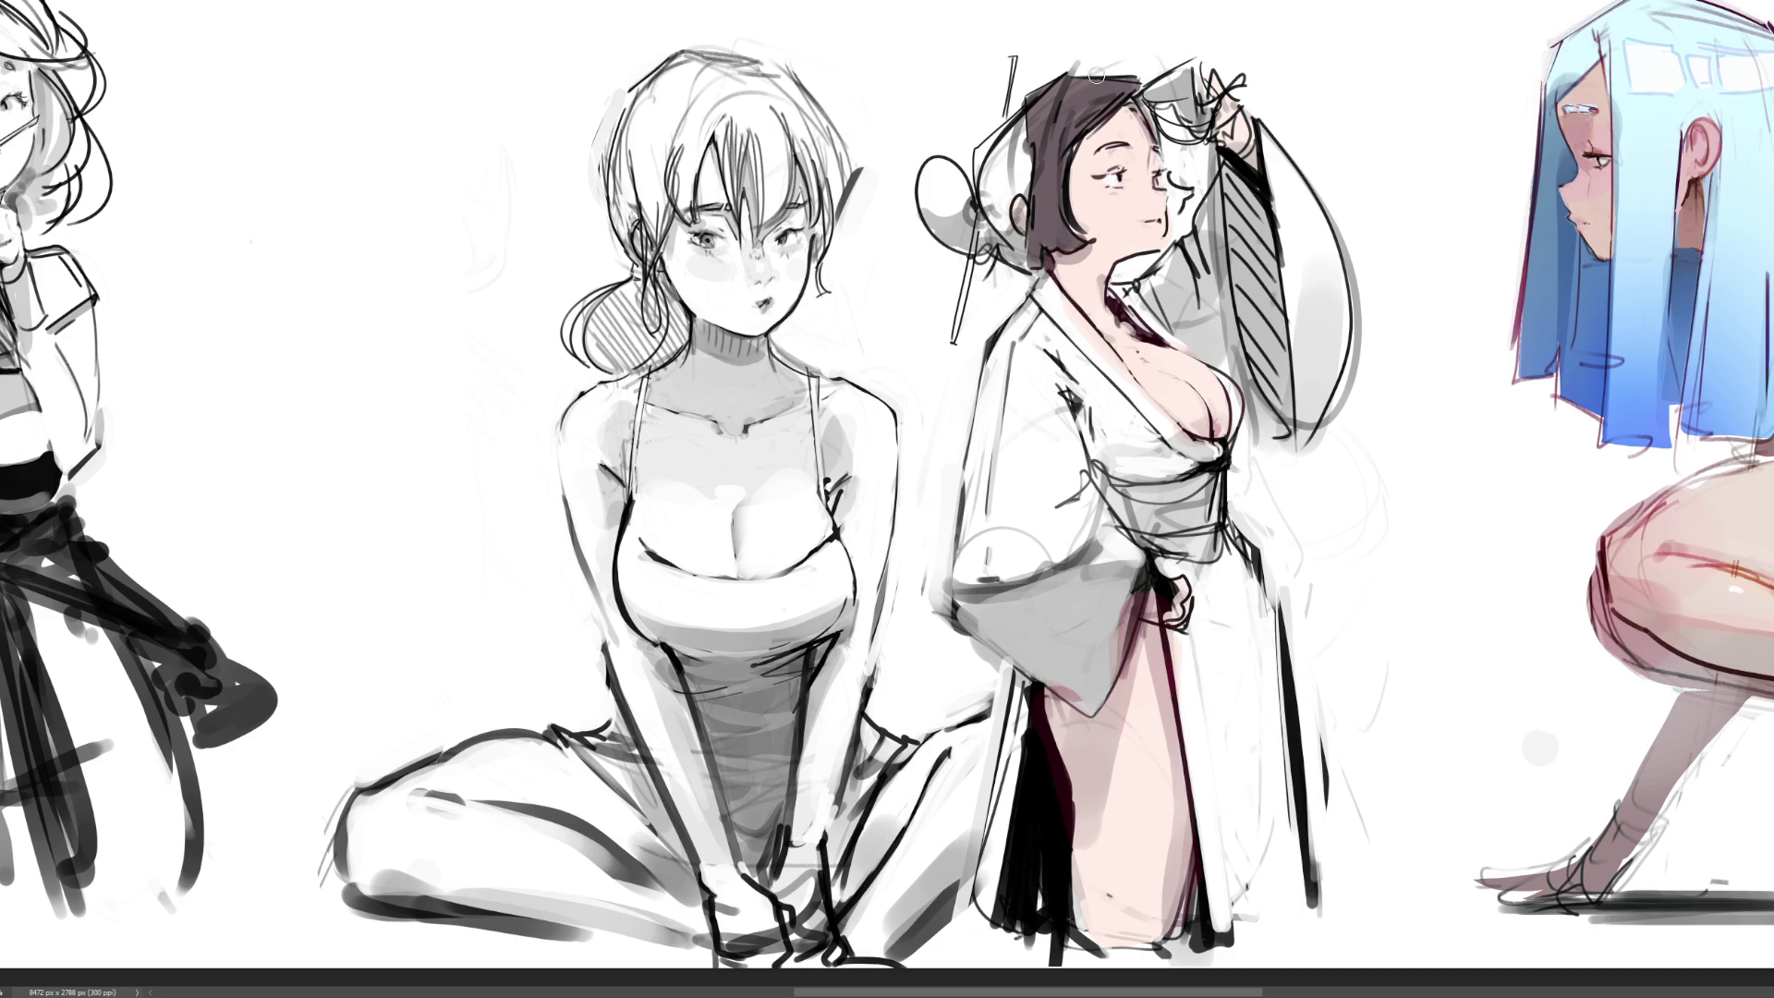
Fill the white gap on her hair's left side and darken the top up to the raised hand
mouse_move(1010, 134)
left_mouse_down()
mouse_move(982, 159)
mouse_move(1020, 180)
mouse_move(998, 231)
mouse_move(1021, 264)
mouse_move(997, 199)
mouse_move(1038, 193)
mouse_move(934, 190)
mouse_move(988, 242)
mouse_move(965, 242)
mouse_move(961, 210)
mouse_move(975, 217)
left_mouse_up()
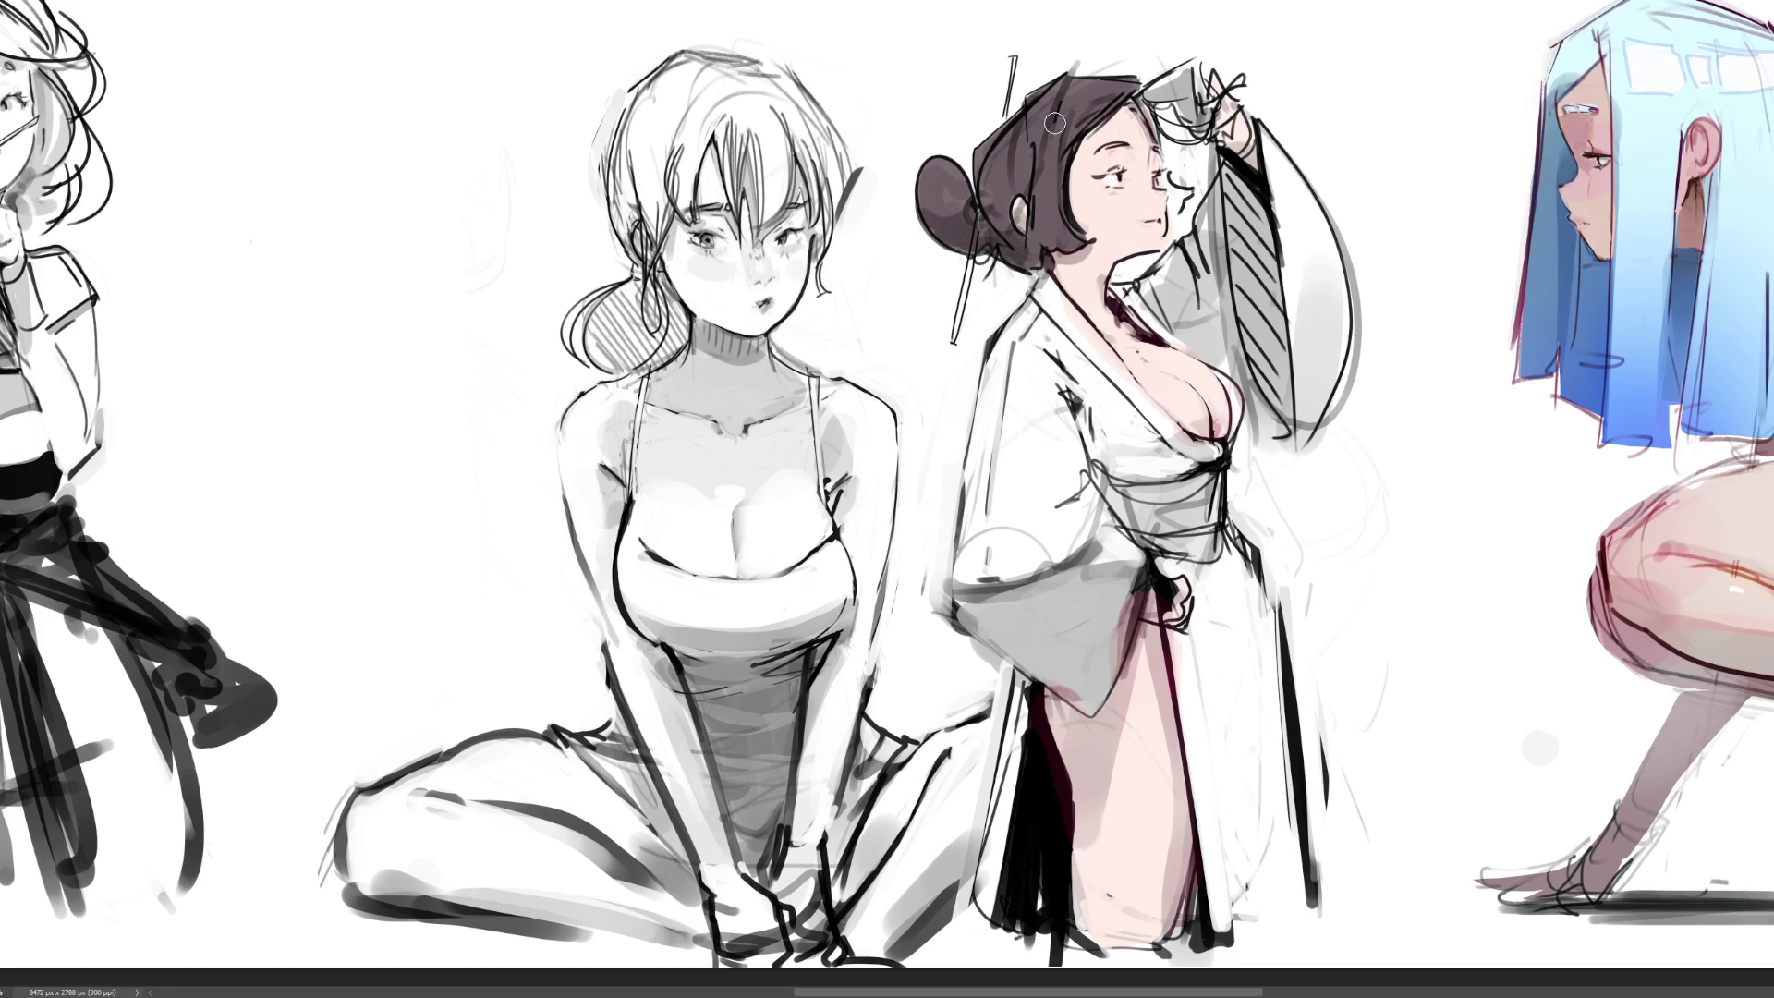
mouse_move(1139, 96)
left_mouse_down()
mouse_move(1190, 64)
mouse_move(1164, 92)
mouse_move(1197, 74)
mouse_move(1211, 97)
mouse_move(1234, 87)
mouse_move(1187, 92)
mouse_move(1201, 120)
mouse_move(1160, 99)
mouse_move(1214, 130)
mouse_move(1216, 106)
mouse_move(1182, 152)
mouse_move(1201, 148)
mouse_move(1157, 132)
mouse_move(1138, 88)
left_mouse_up()
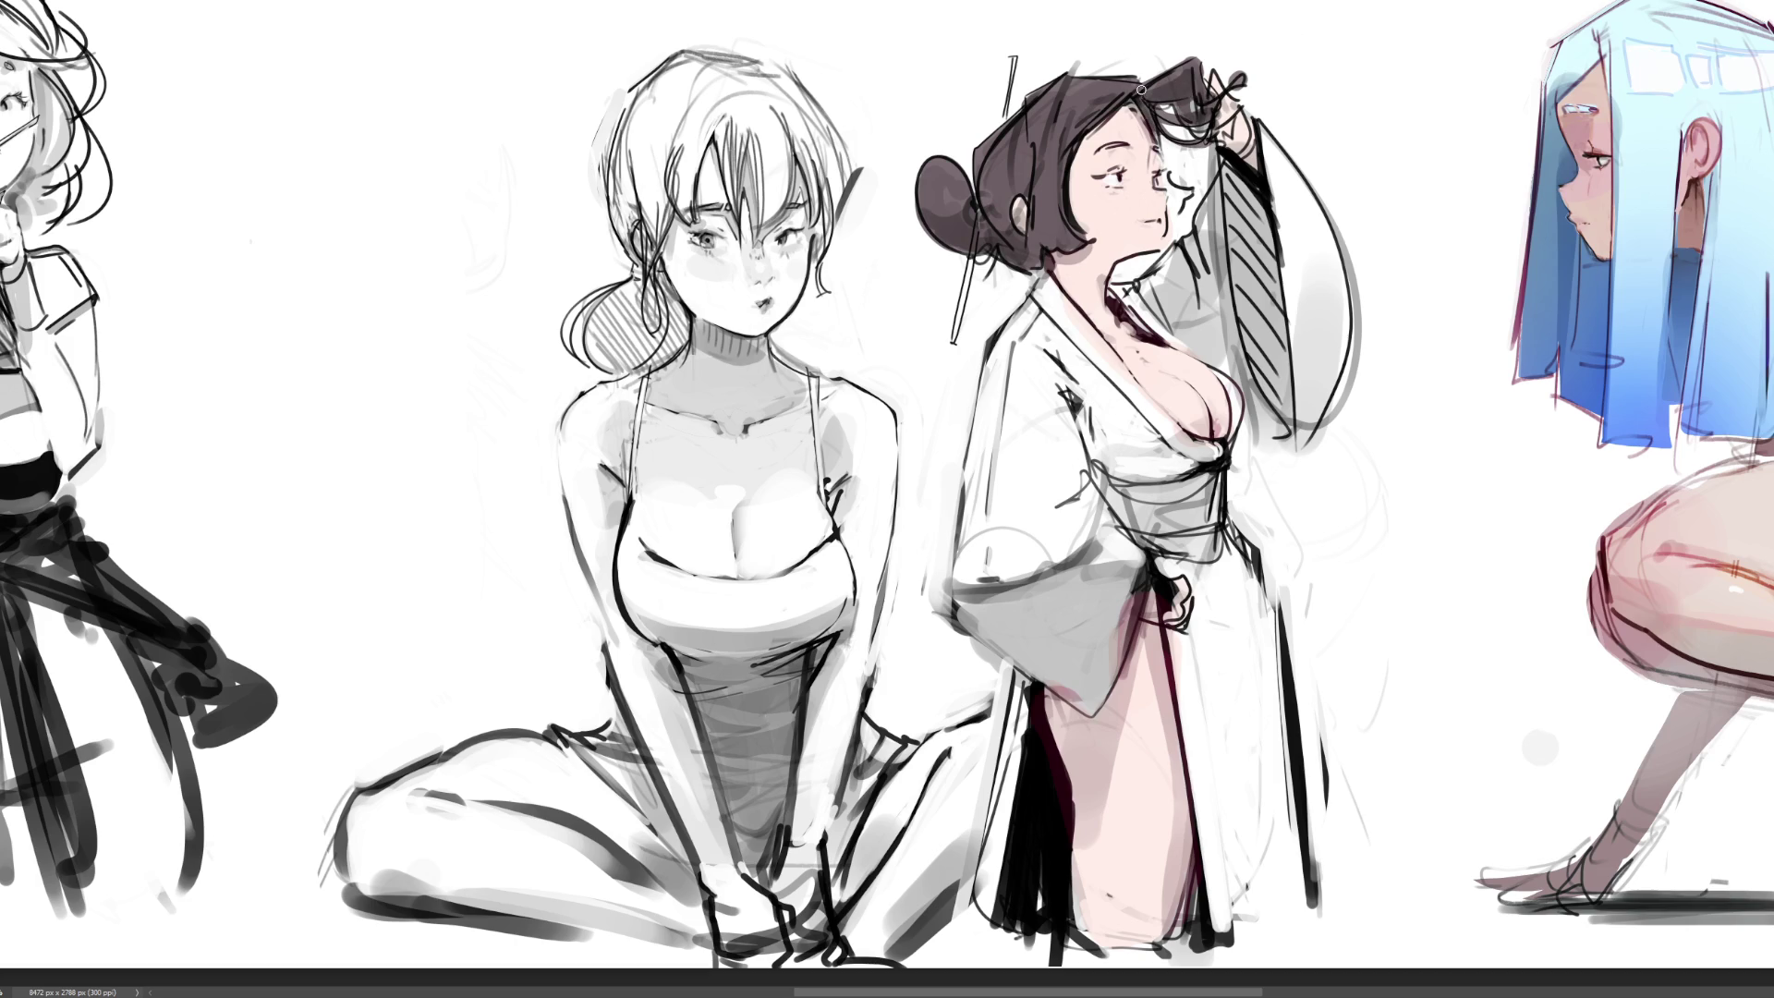
Add a short dark brown stroke along the kimono girl's nose and cheek edge
mouse_move(1167, 180)
left_mouse_down()
mouse_move(1169, 205)
mouse_move(1190, 190)
mouse_move(1175, 208)
mouse_move(1168, 193)
left_mouse_up()
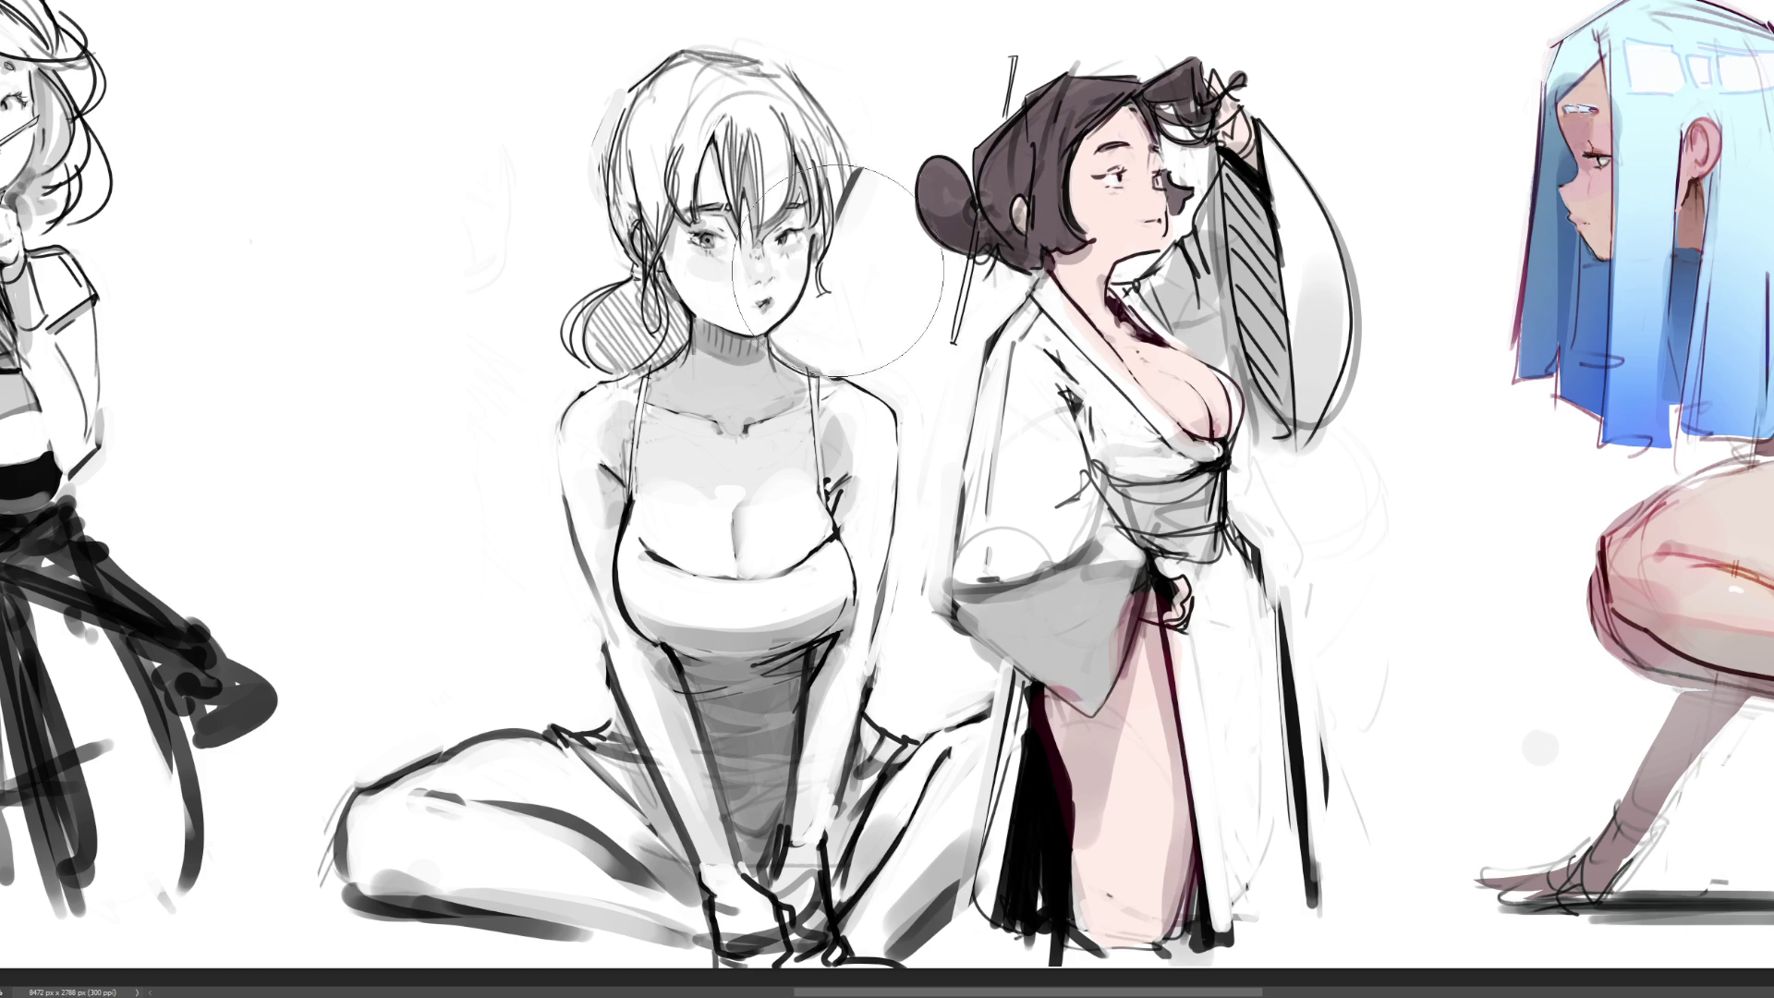
left_click_drag(947, 189, 984, 227)
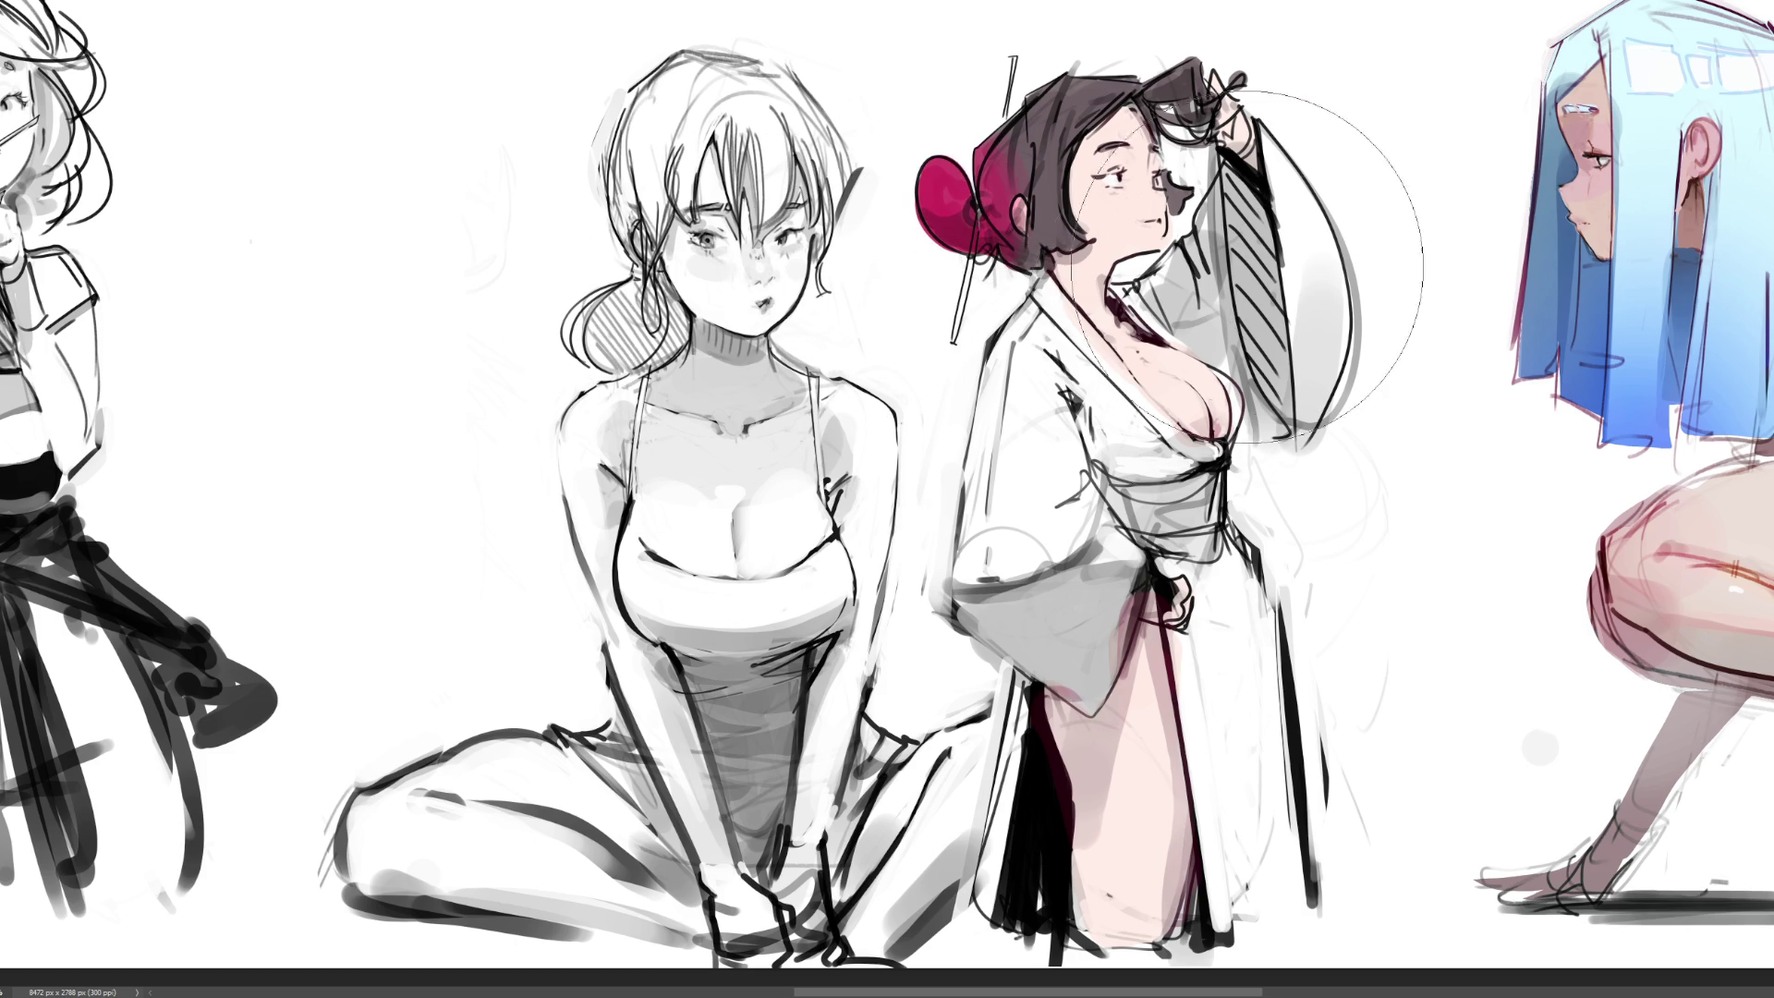
key("ctrl+z")
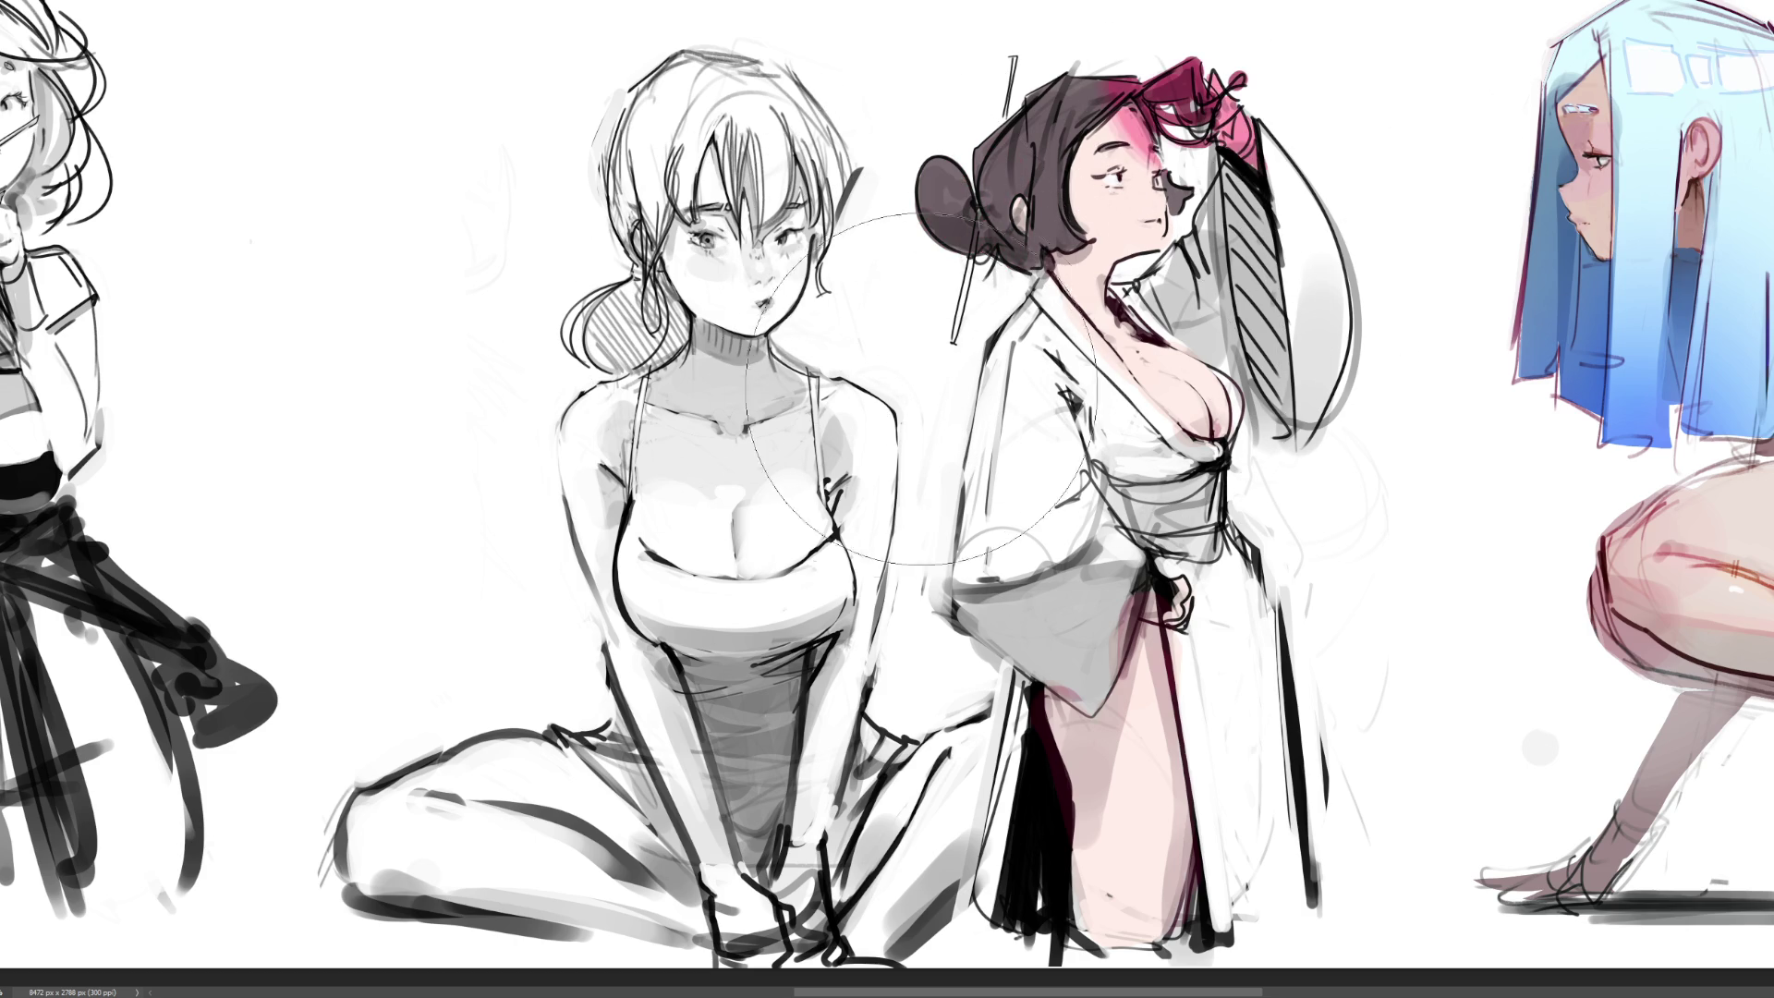
key("ctrl+y")
key("ctrl+z")
key("ctrl+y")
key("ctrl+z")
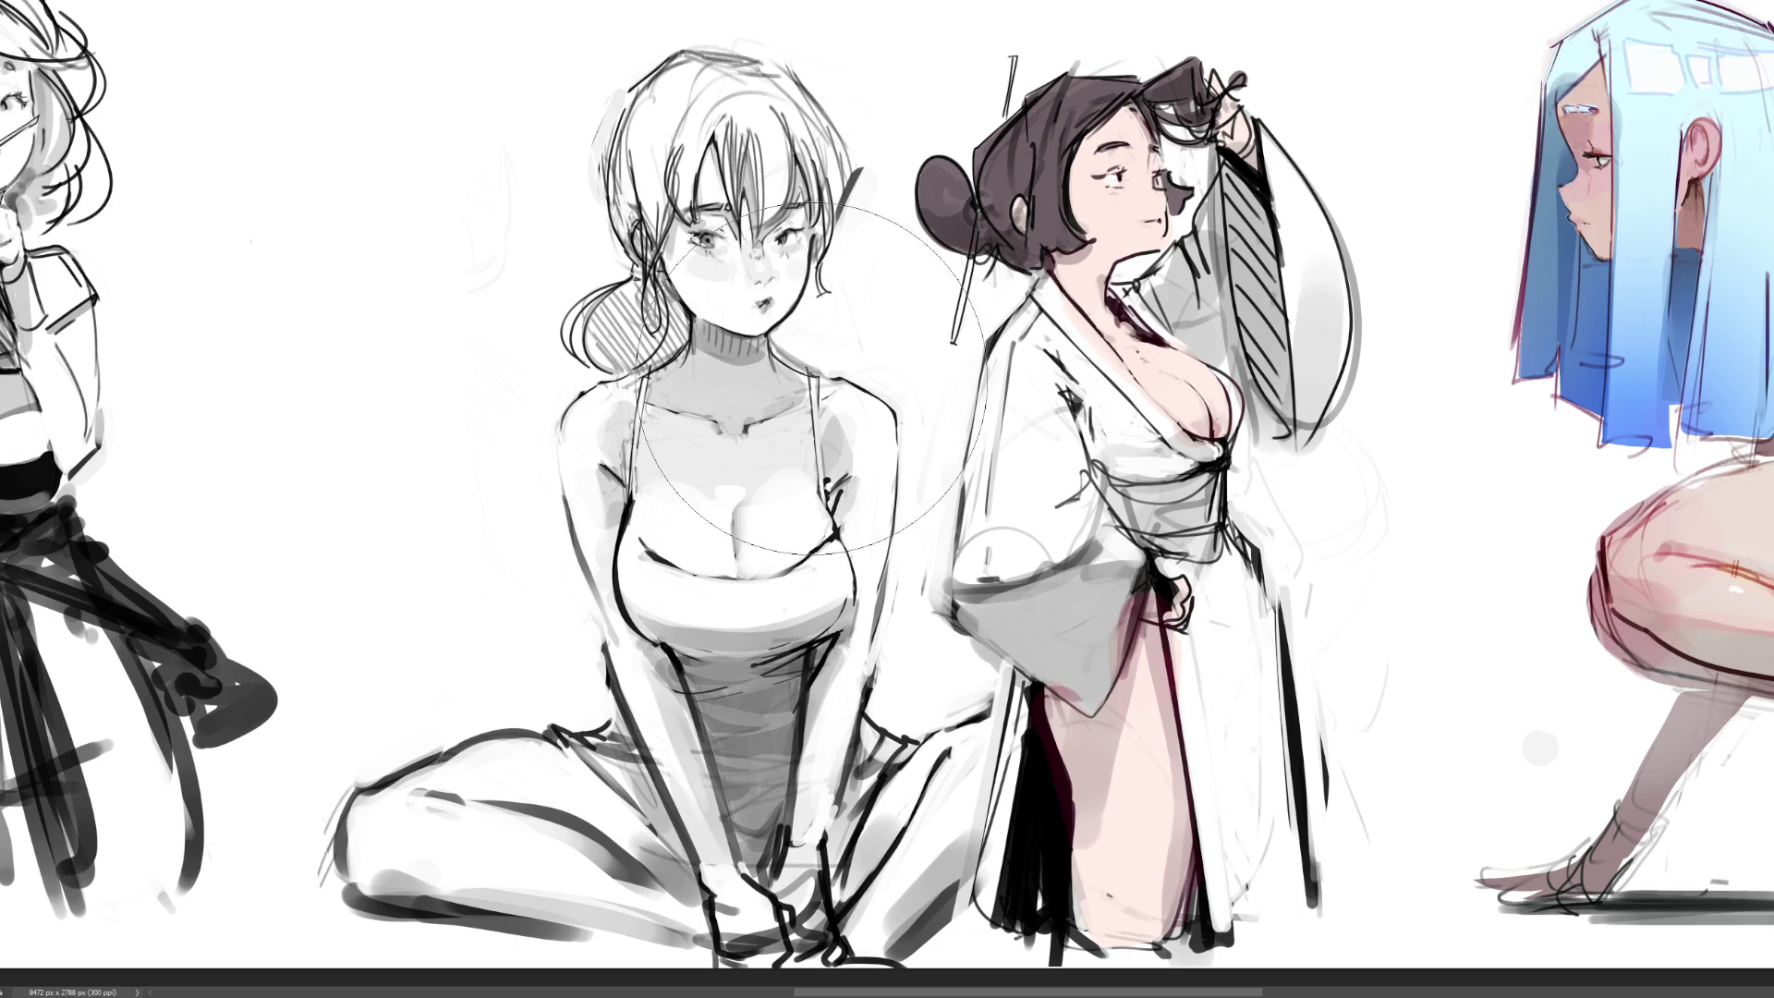
key("ctrl+y")
key("ctrl+z")
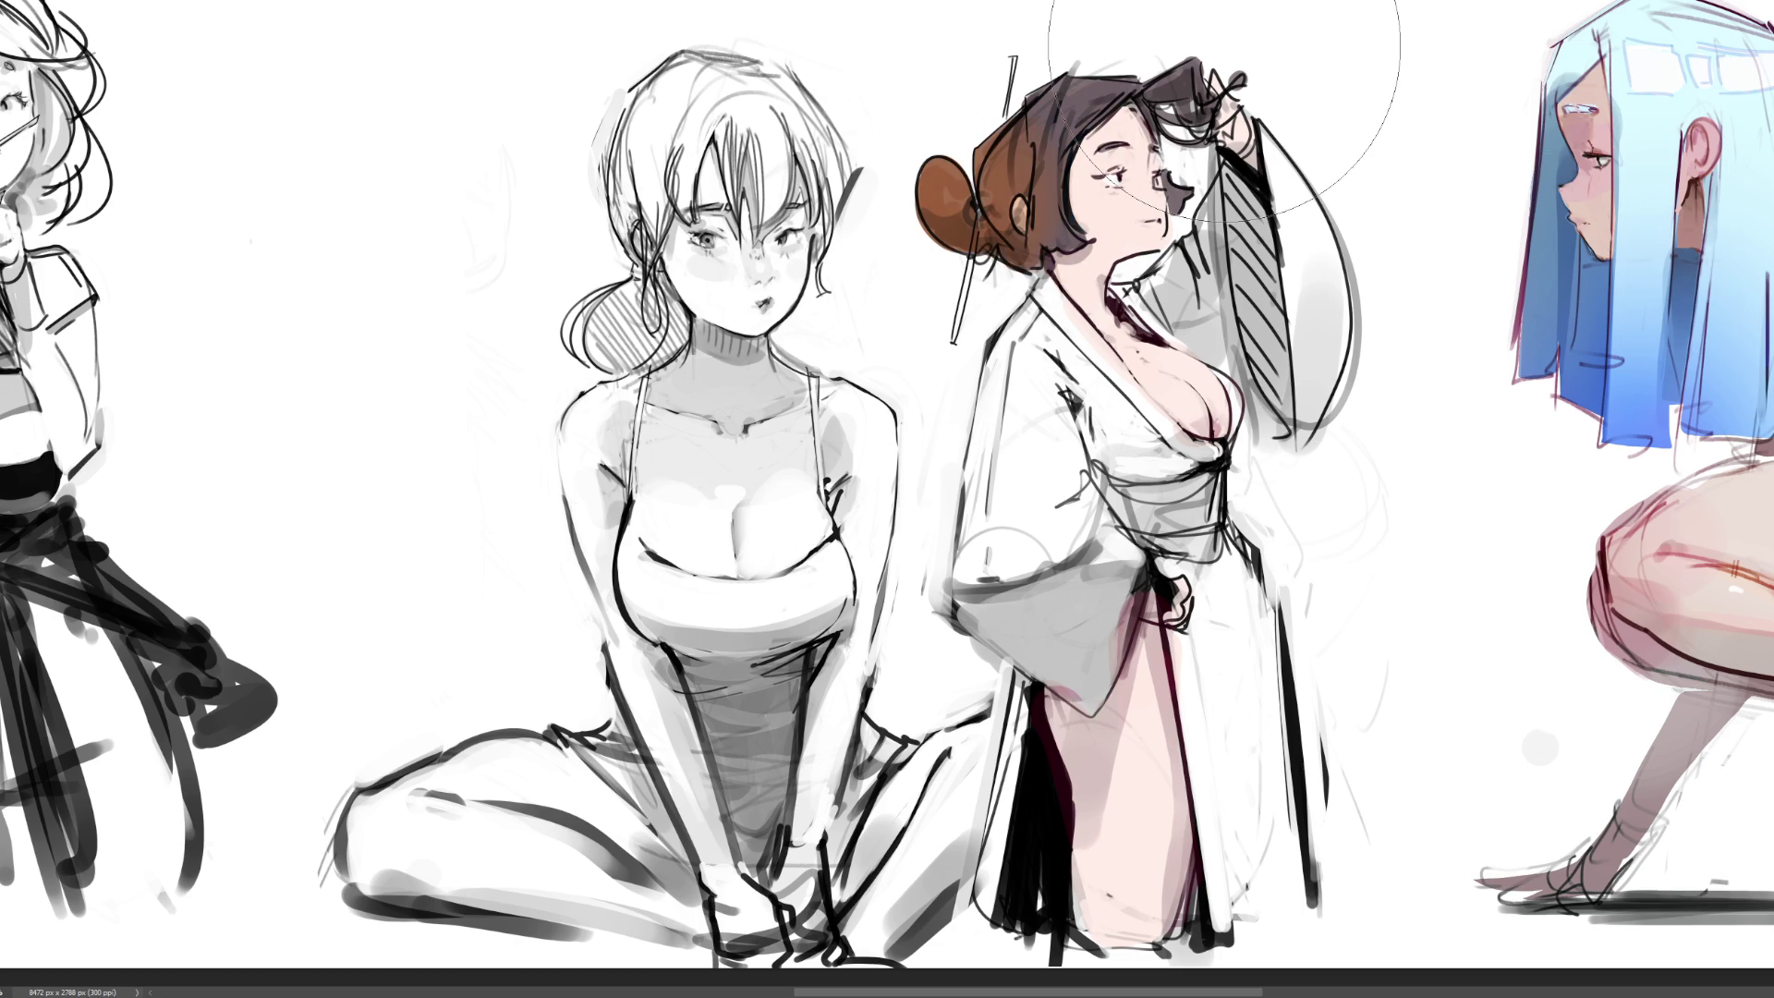
key("ctrl+y")
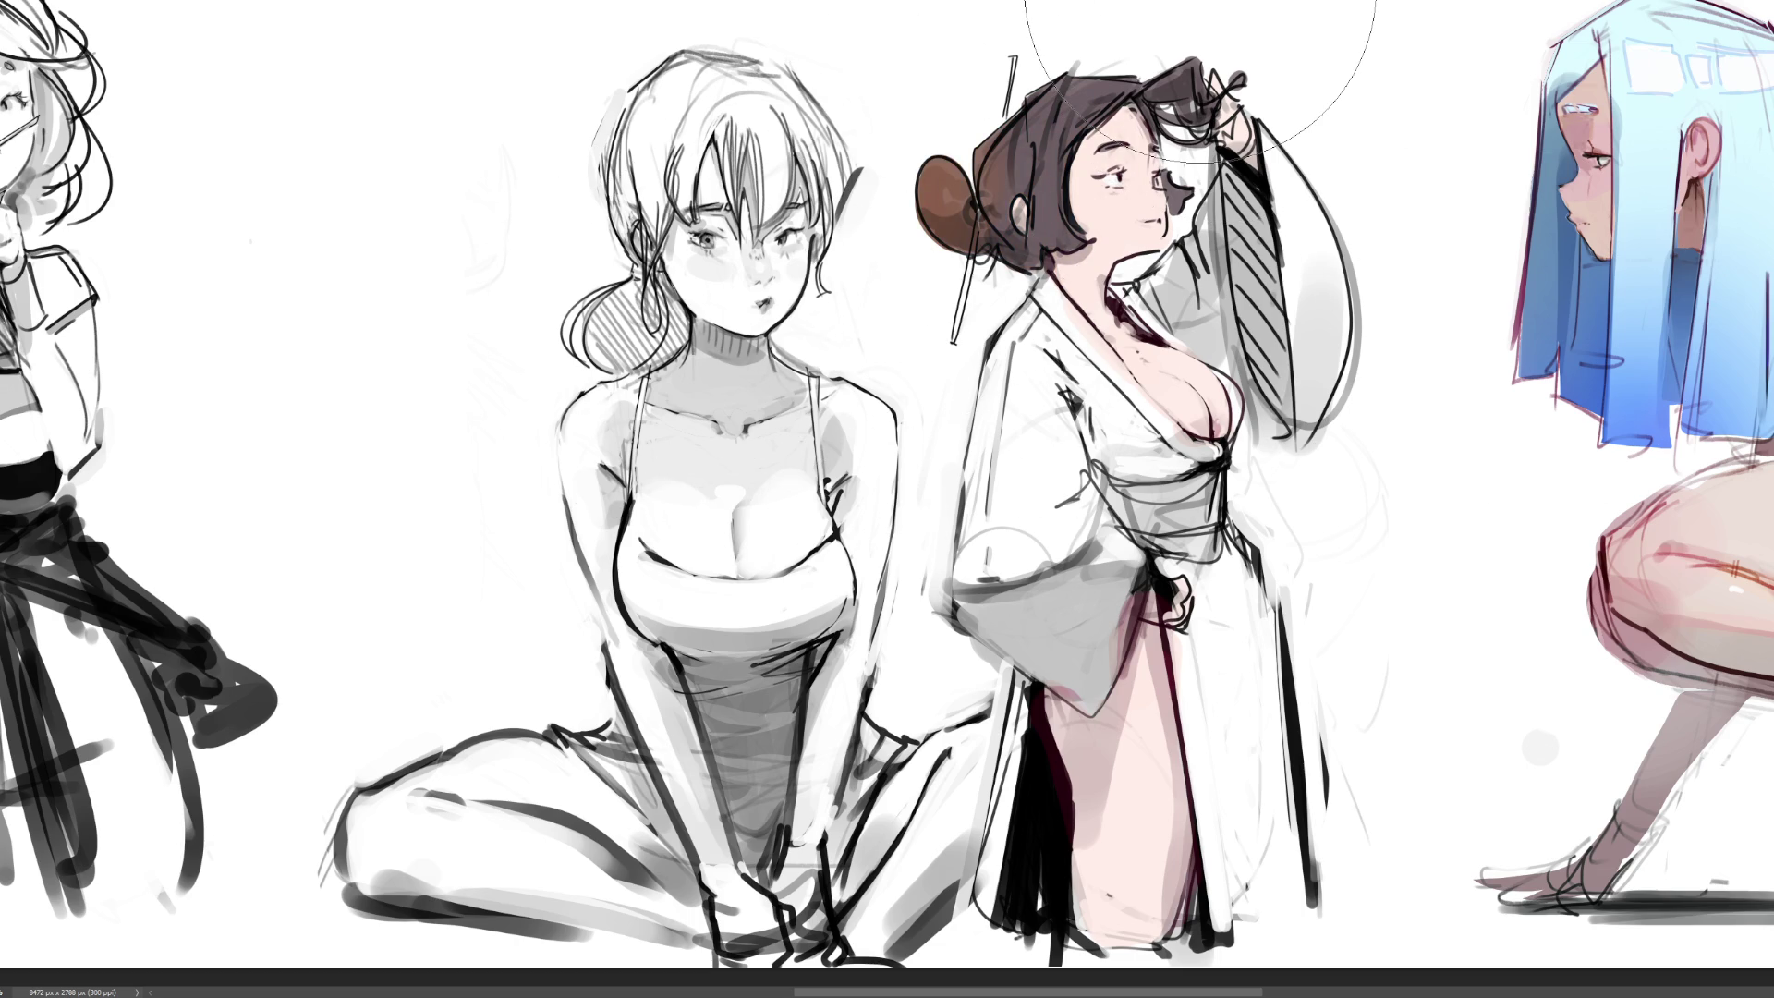
key("ctrl+y")
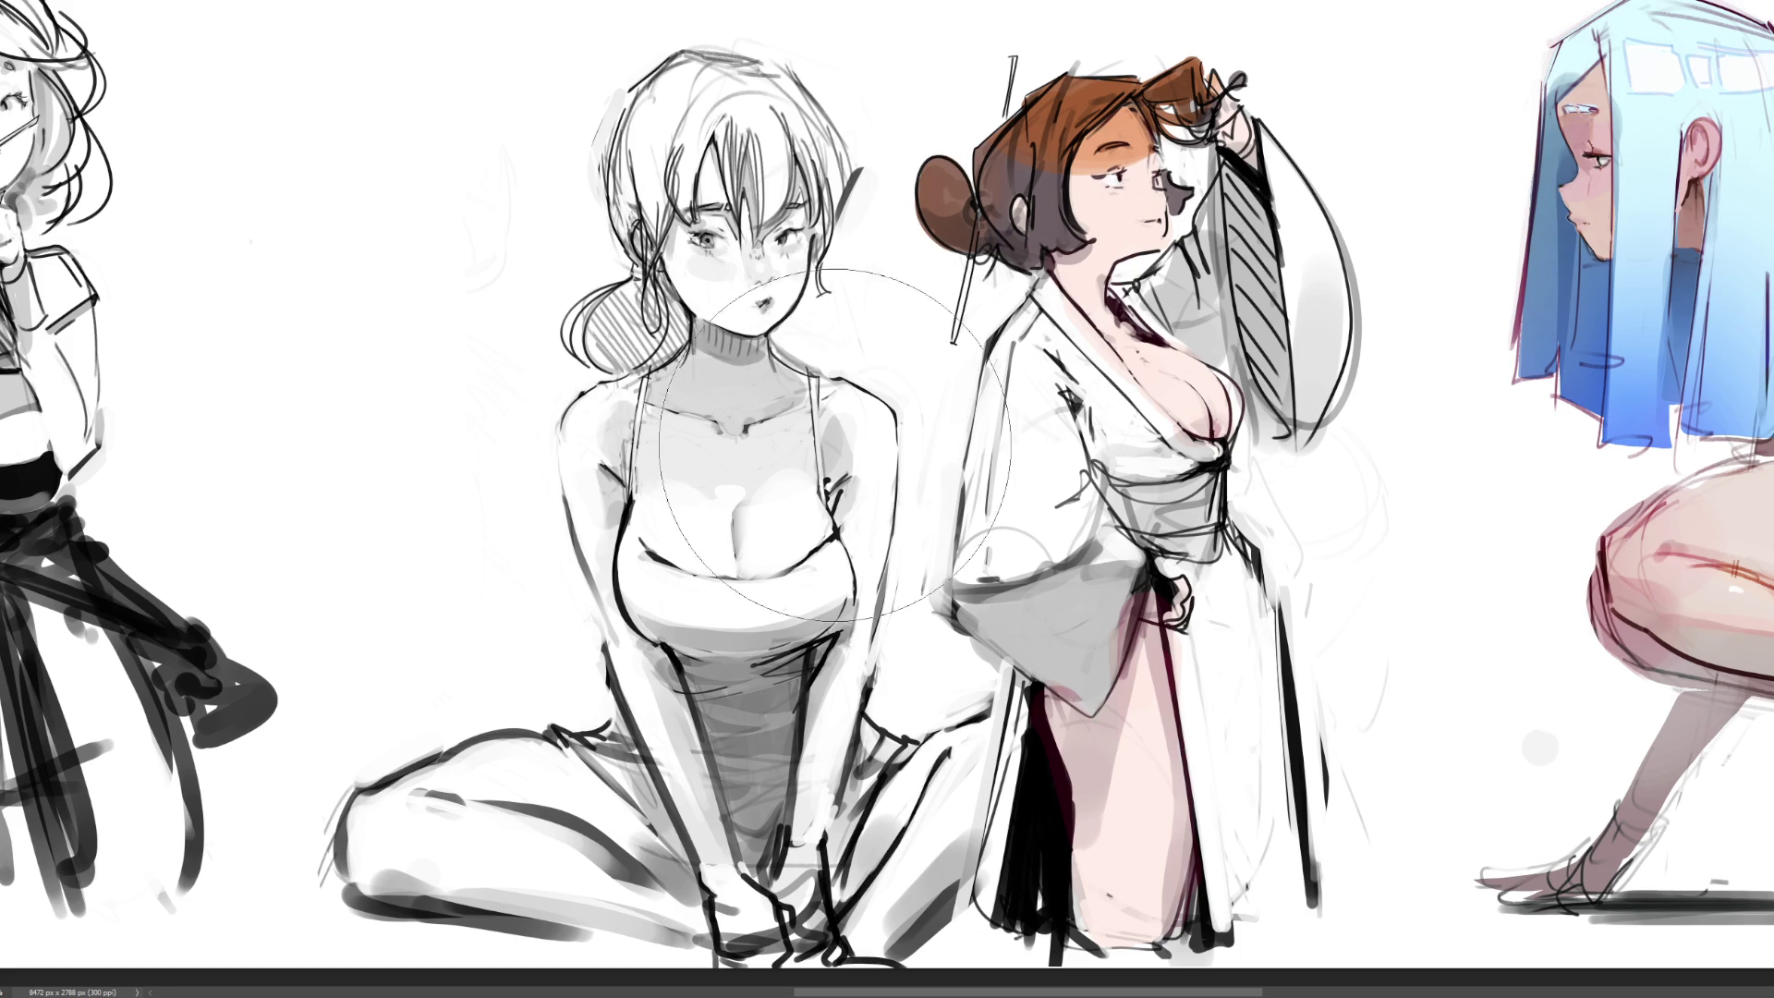
key("ctrl+z")
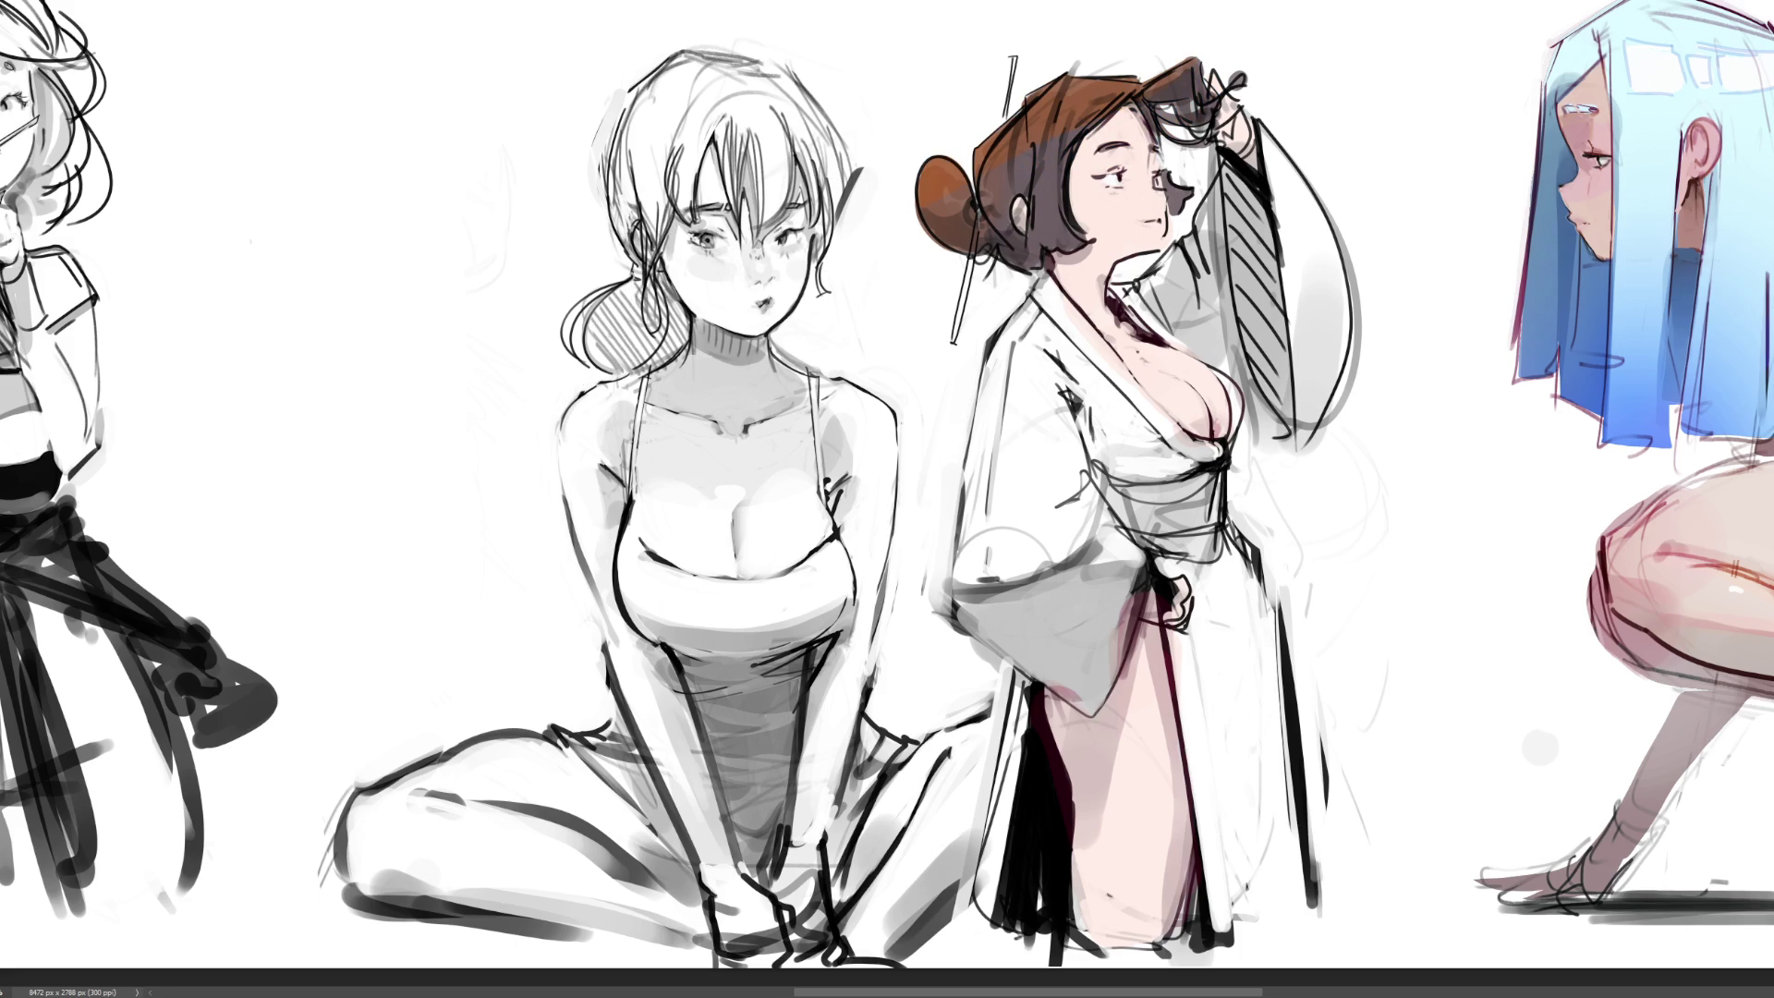
key("ctrl+z")
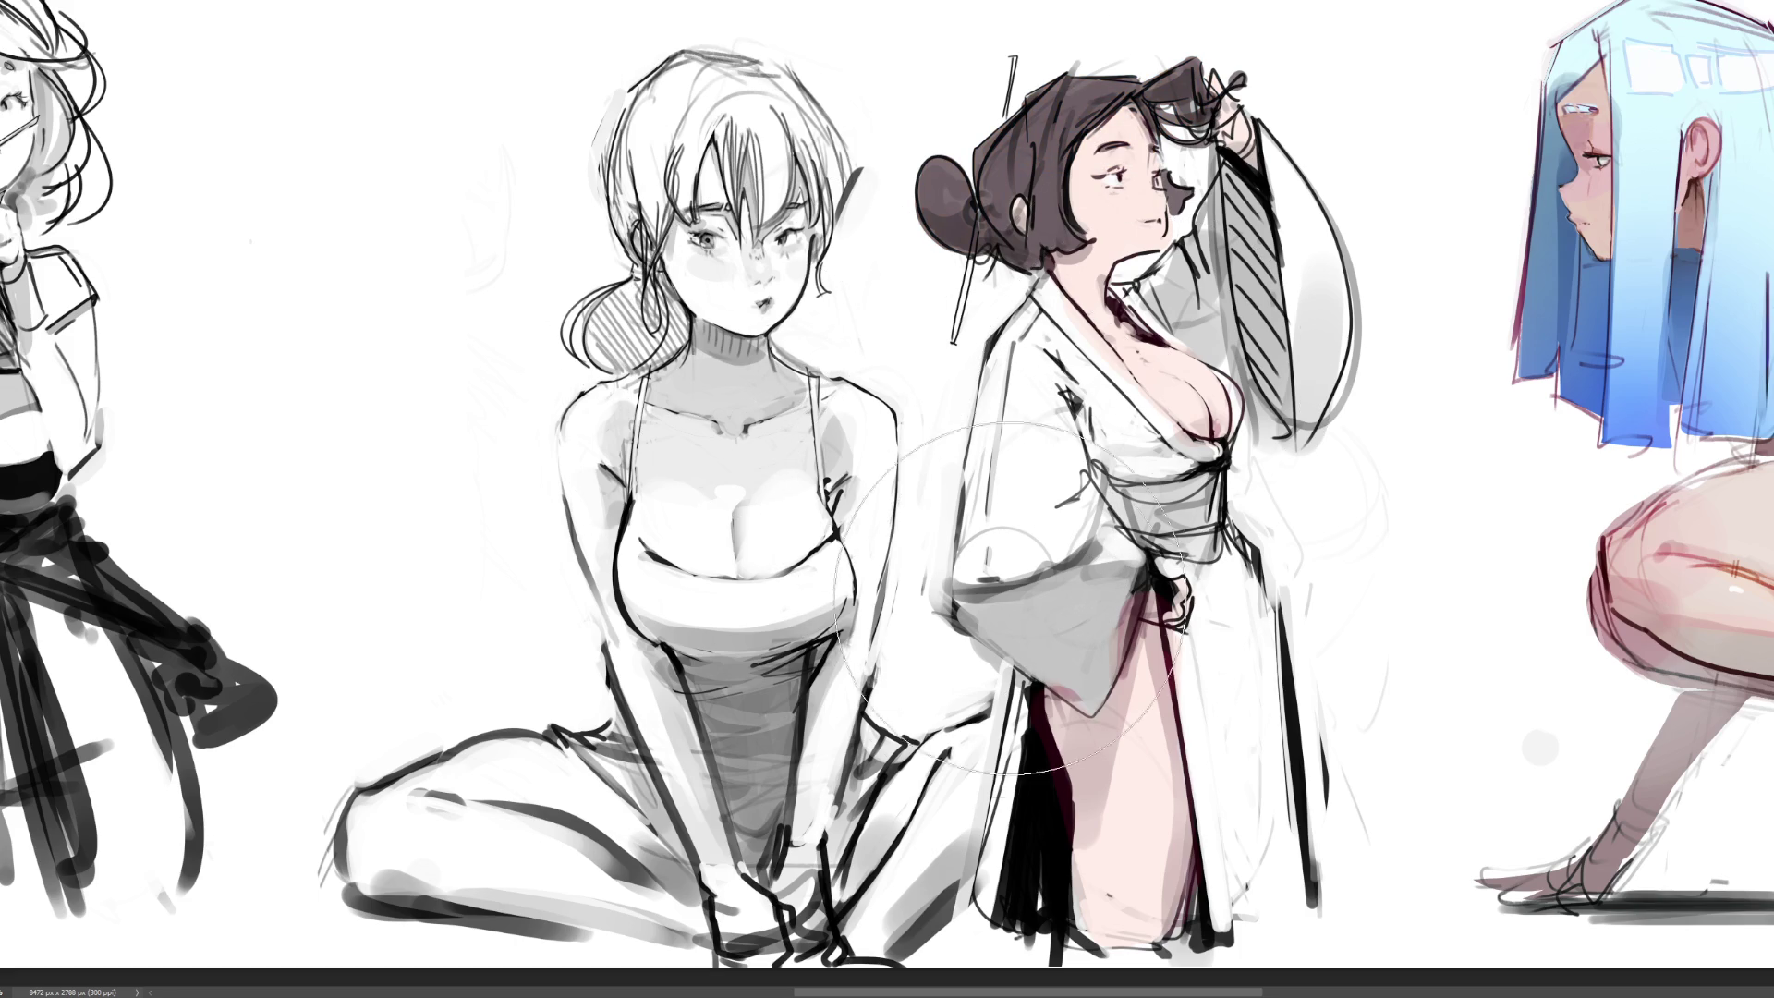
key("ctrl+y")
key("ctrl+y")
key("ctrl+y")
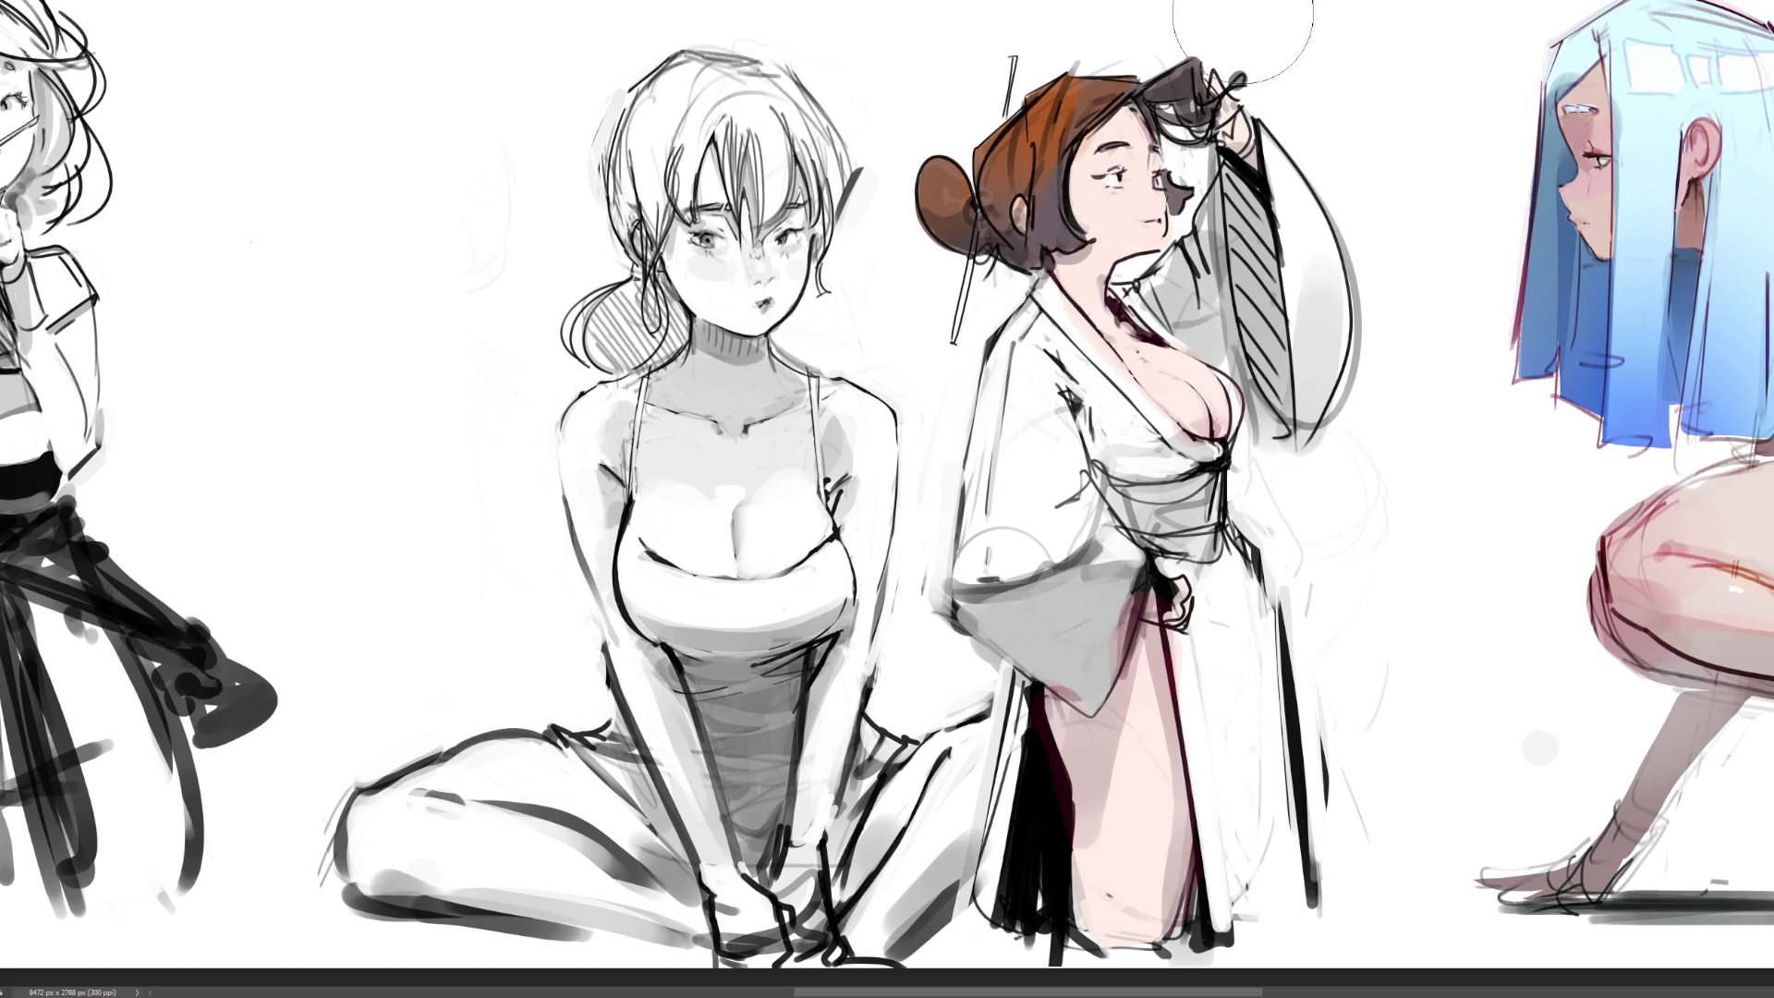
key("ctrl+z")
key("ctrl+minus")
key("ctrl+minus")
key("ctrl+minus")
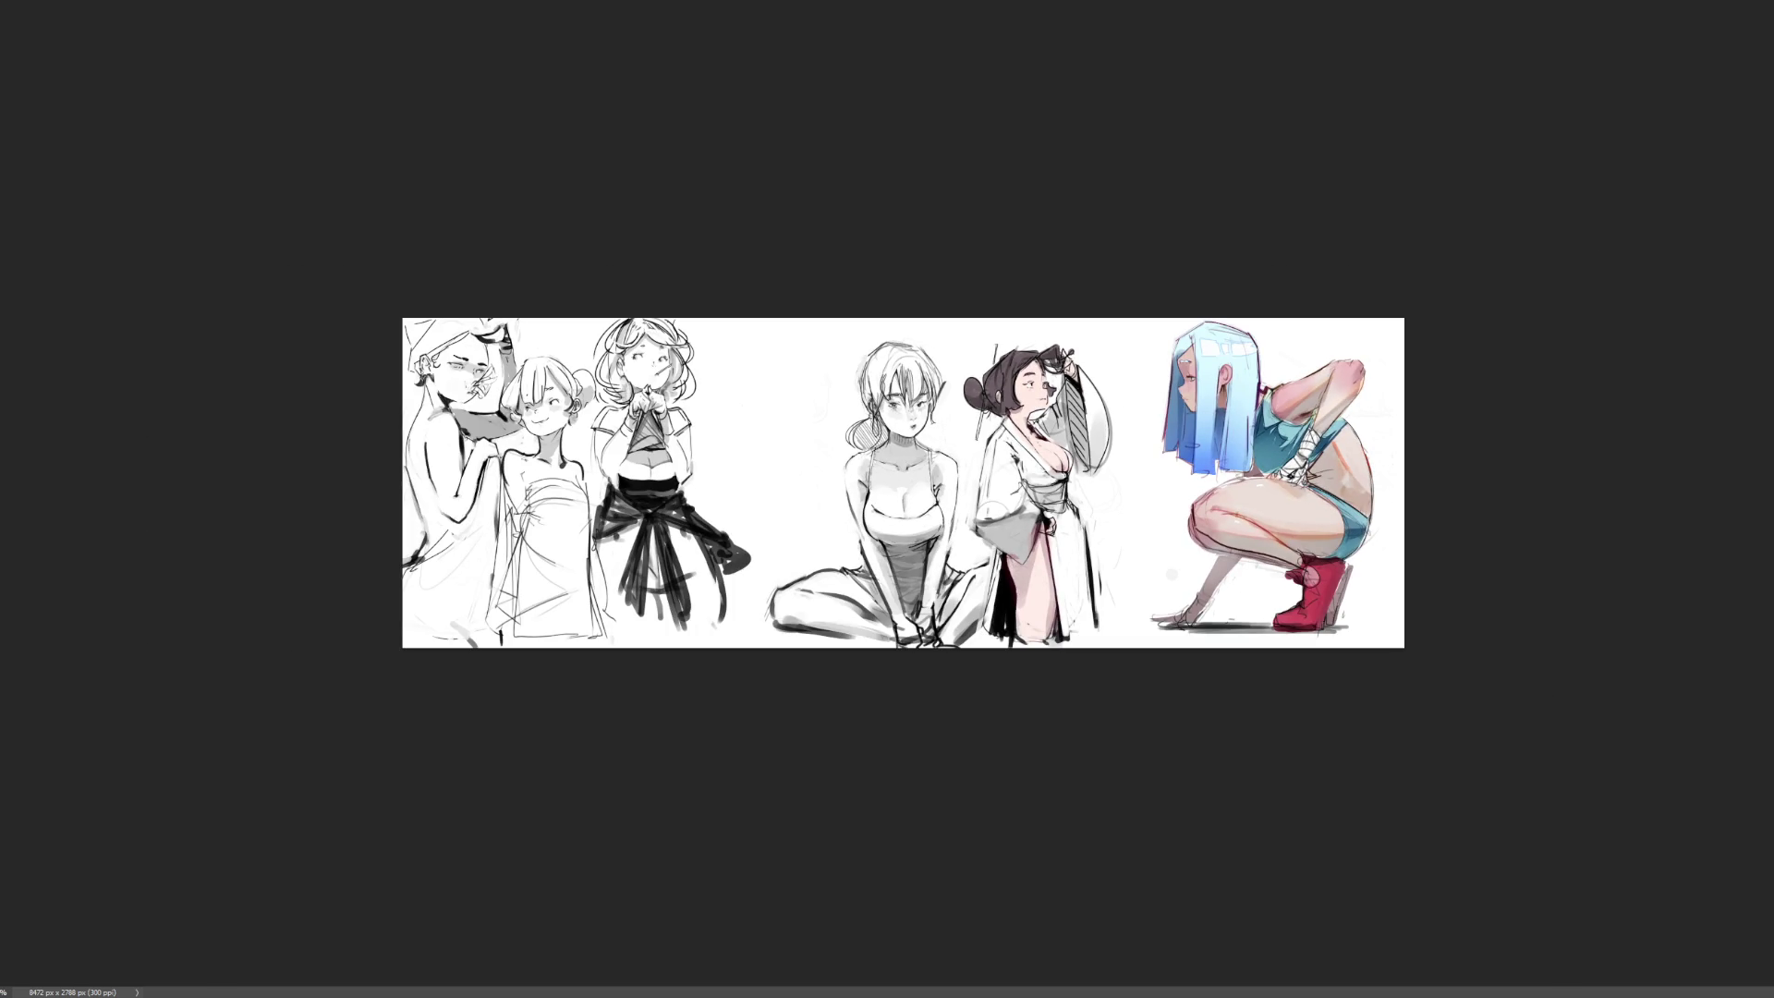
key("ctrl+plus")
key("ctrl+plus")
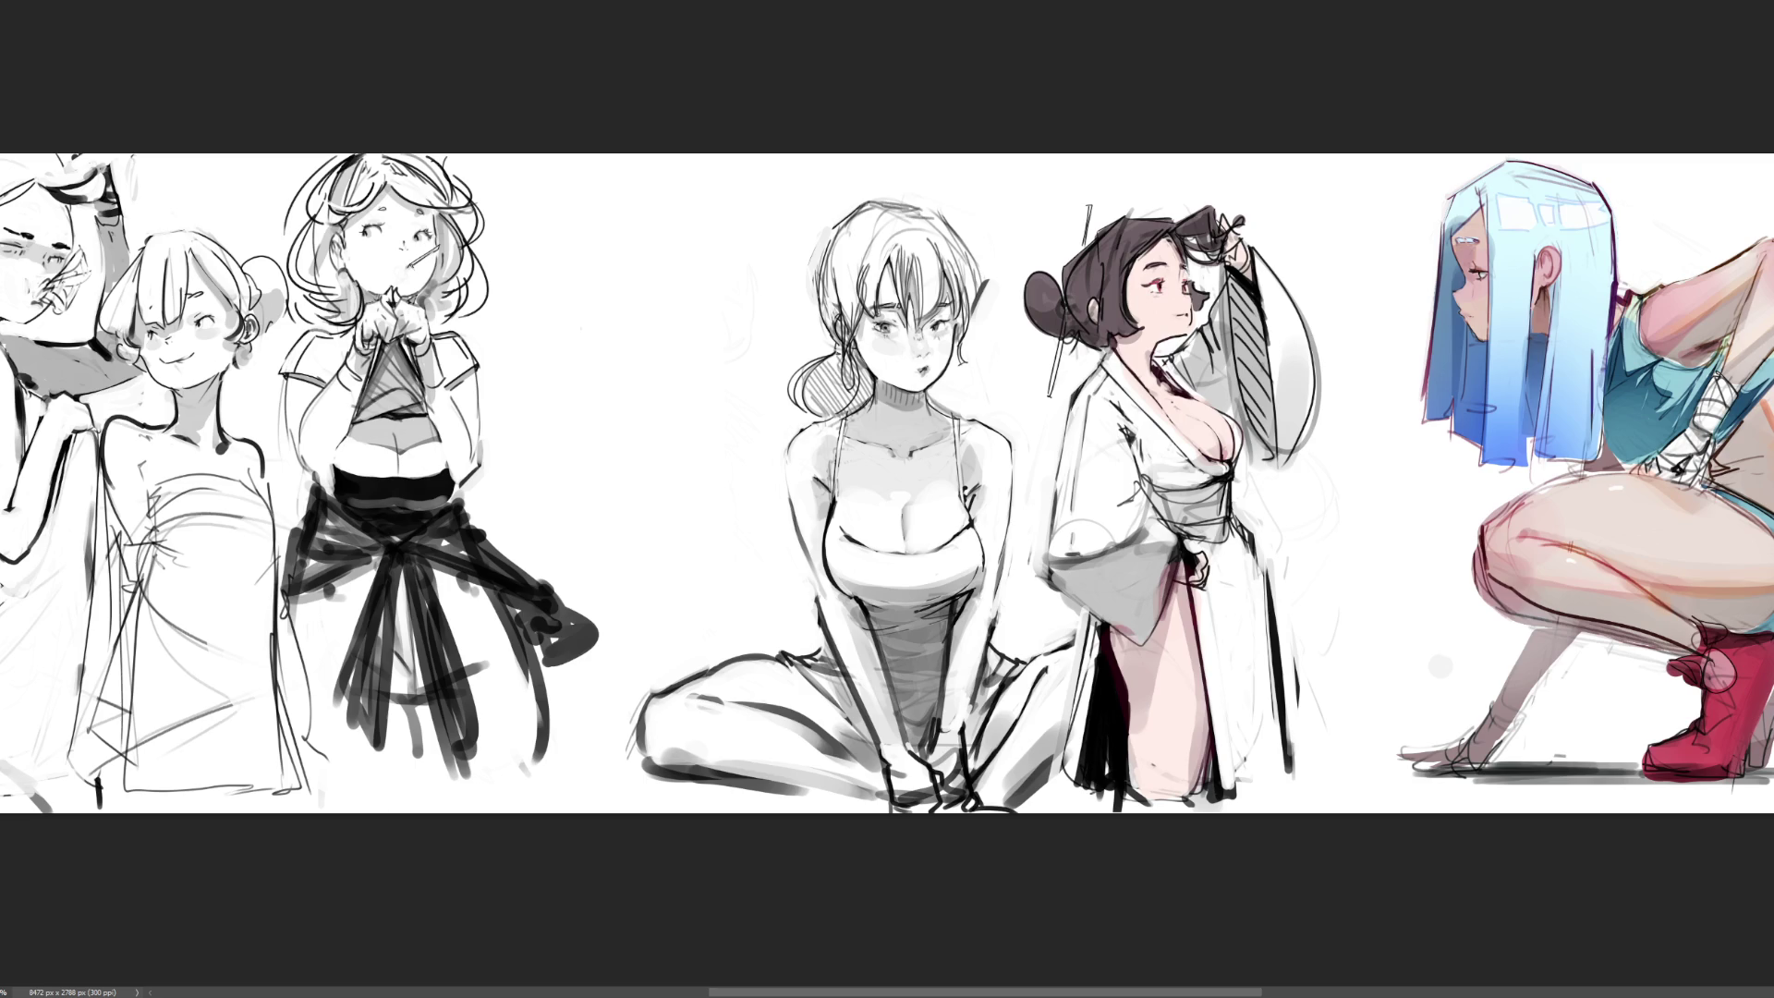
scroll(908, 460, "up", 2)
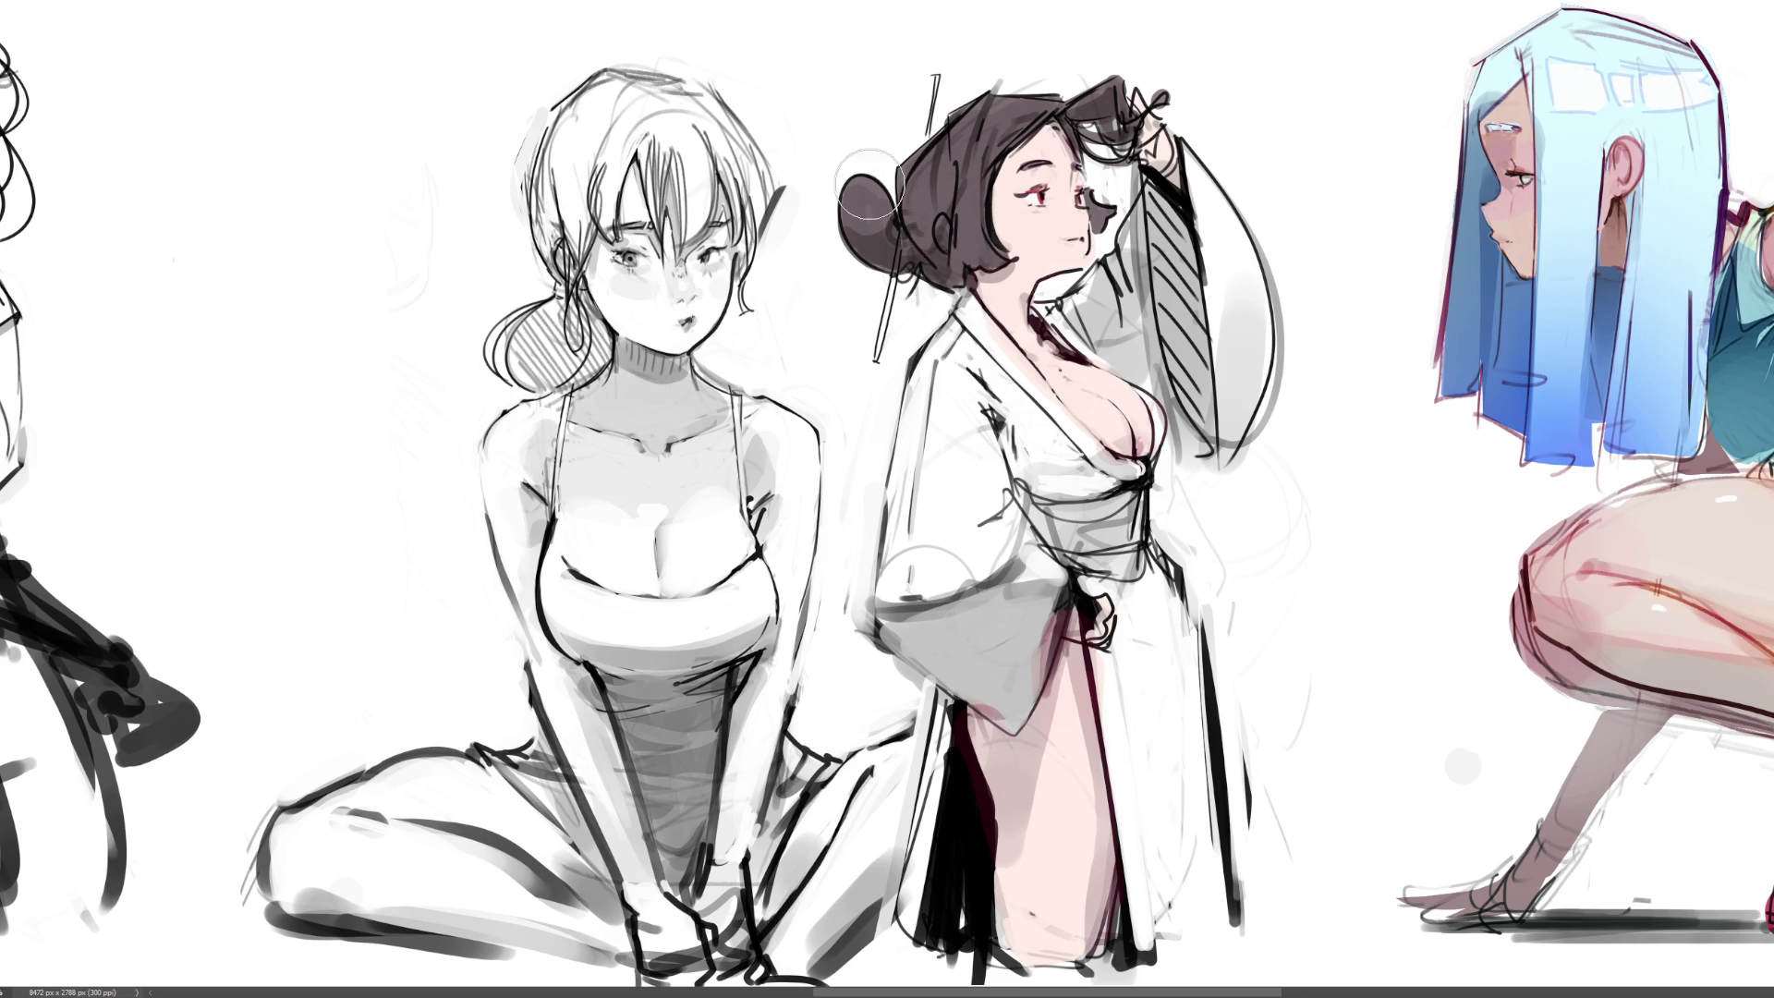
Repaint the hair bun solid dark around the ear, with lighter highlights on top
mouse_move(864, 231)
left_mouse_down()
mouse_move(848, 175)
mouse_move(843, 217)
mouse_move(868, 254)
mouse_move(887, 231)
left_mouse_up()
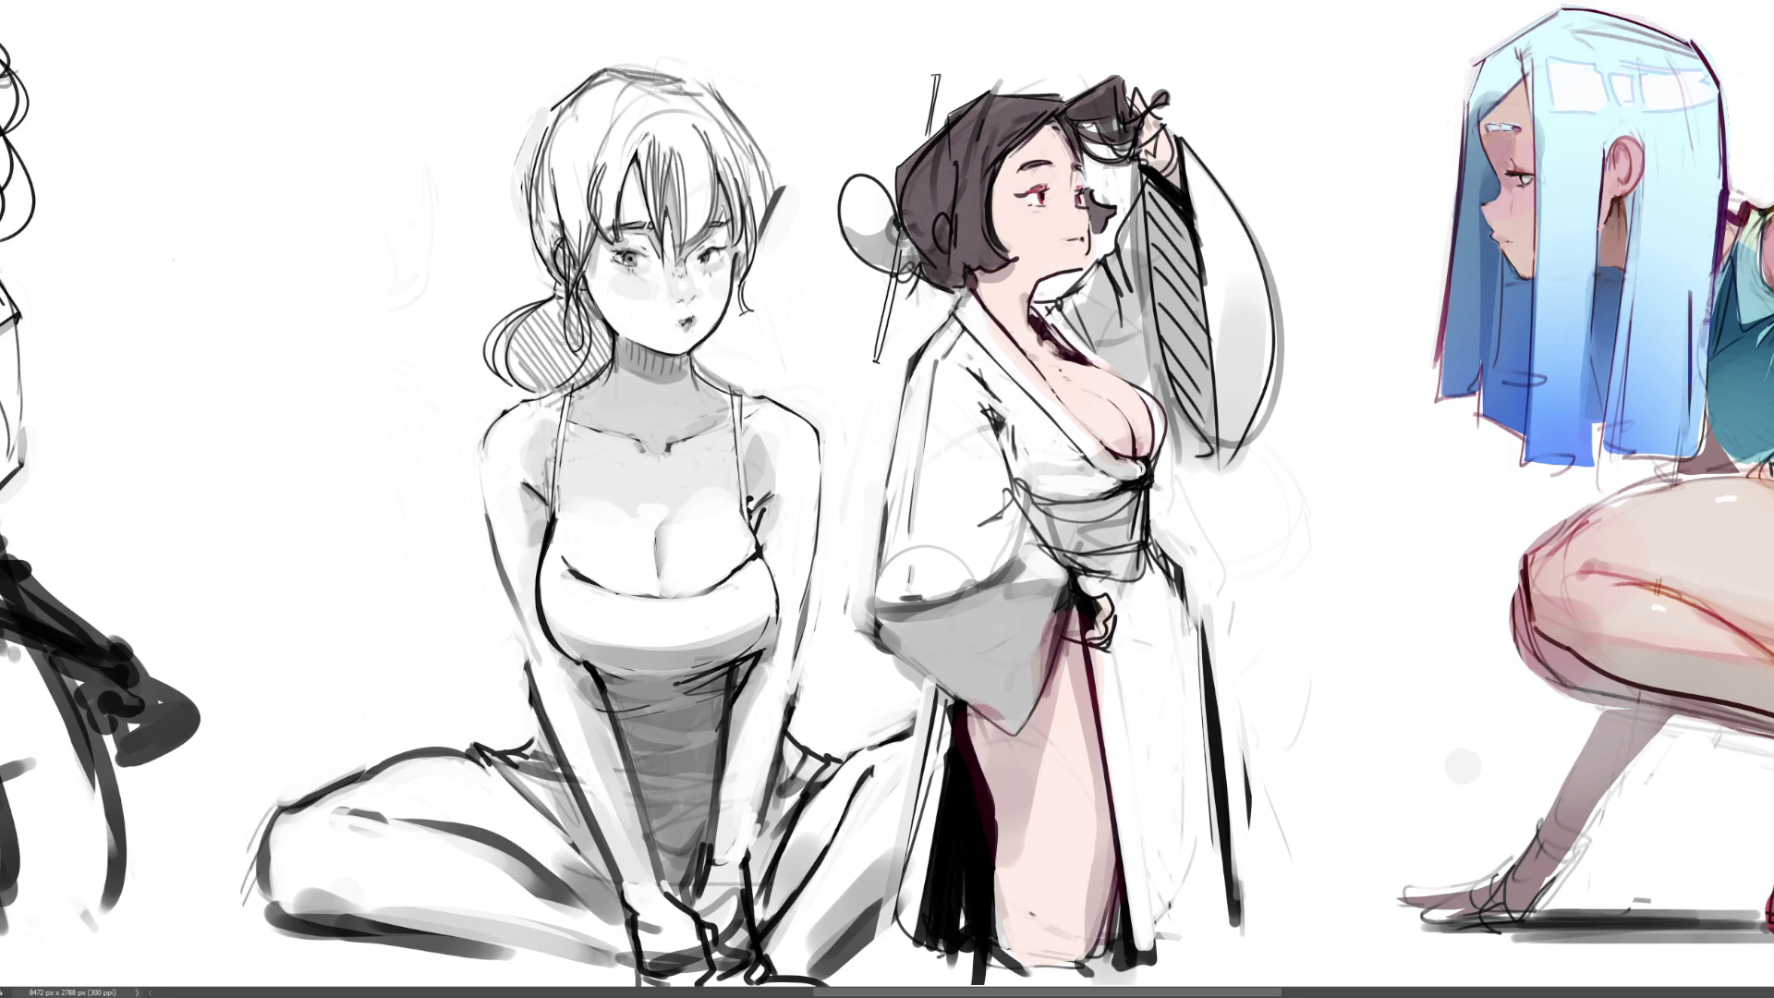
mouse_move(903, 208)
left_mouse_down()
mouse_move(936, 177)
mouse_move(974, 246)
mouse_move(935, 277)
mouse_move(968, 260)
left_mouse_up()
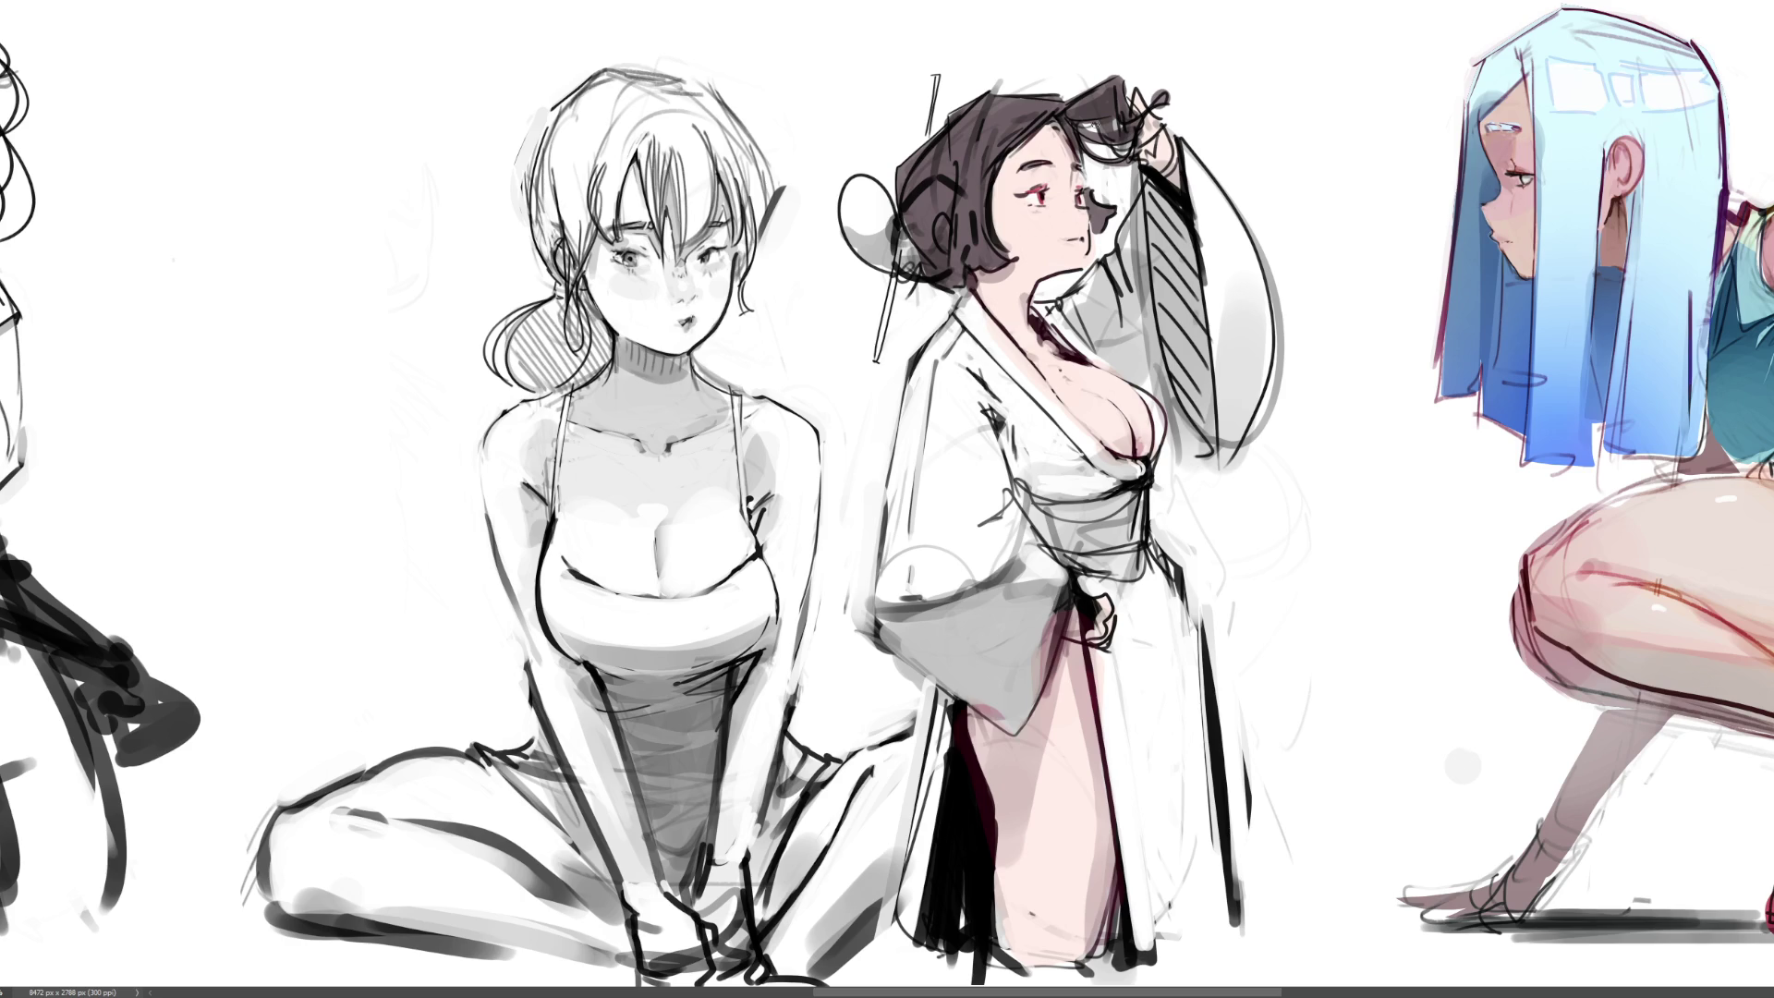
mouse_move(911, 233)
left_mouse_down()
mouse_move(953, 239)
mouse_move(915, 252)
mouse_move(924, 263)
mouse_move(937, 197)
mouse_move(970, 218)
left_mouse_up()
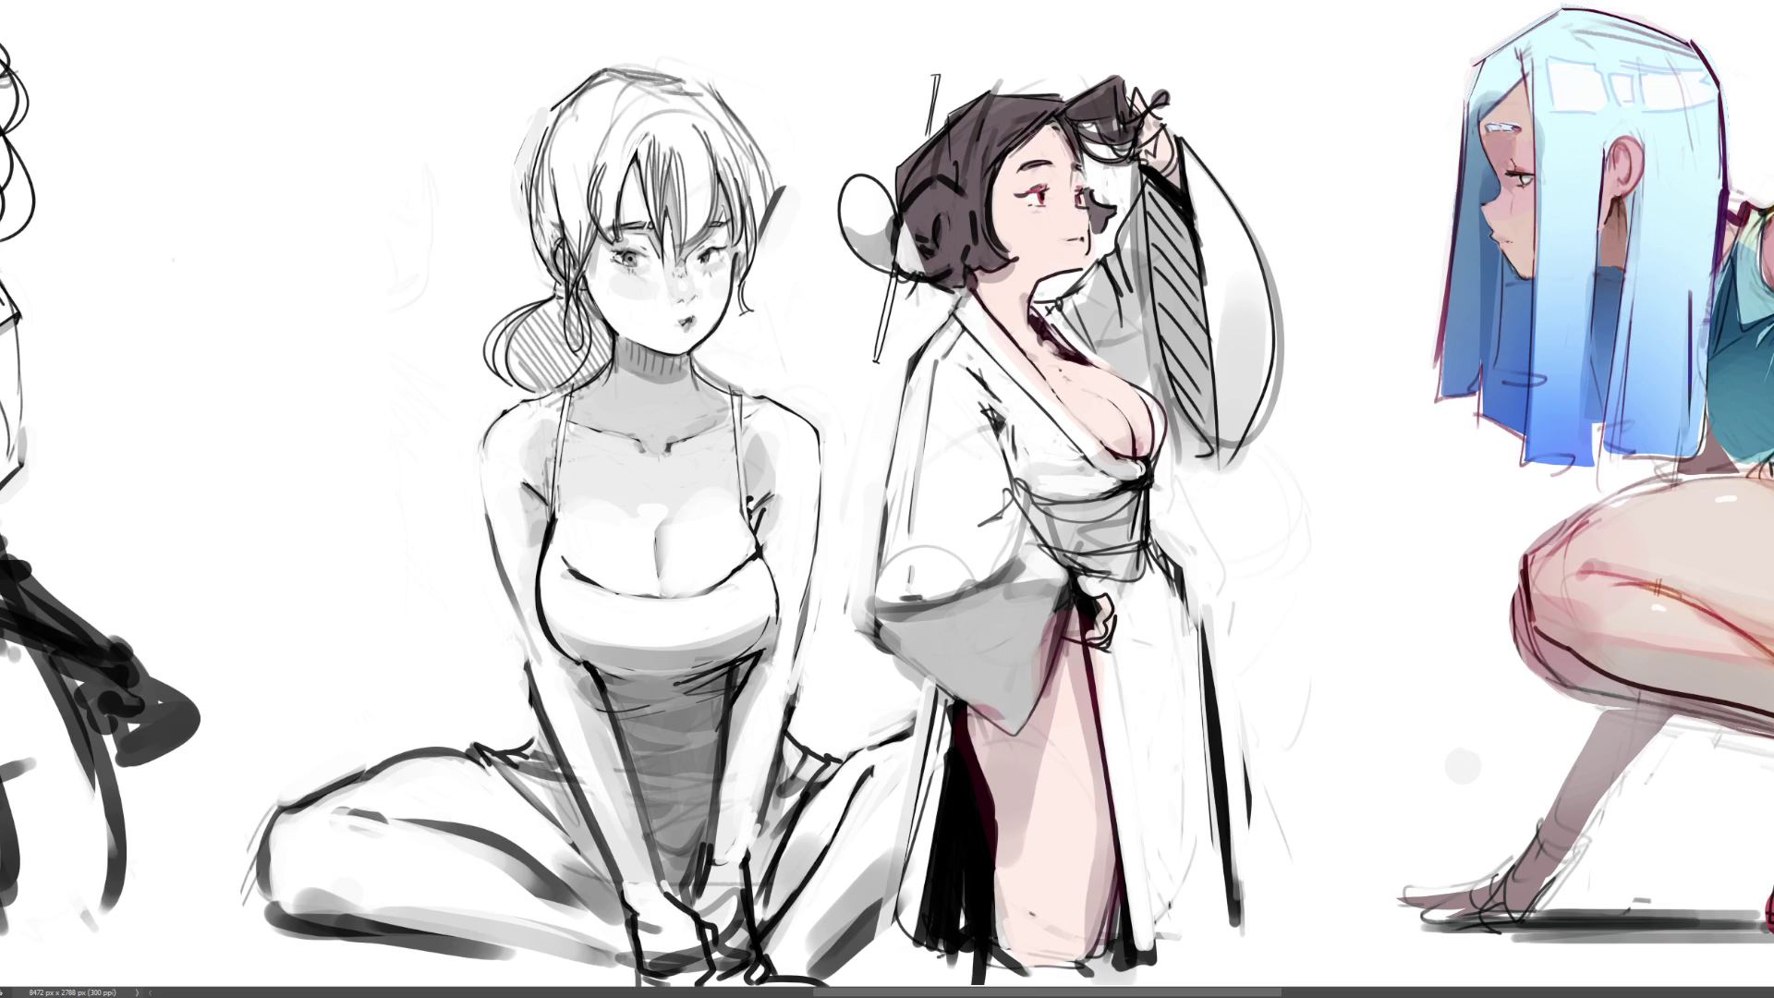
mouse_move(933, 216)
left_mouse_down()
mouse_move(910, 254)
mouse_move(954, 247)
left_mouse_up()
mouse_move(943, 199)
left_mouse_down()
mouse_move(919, 217)
mouse_move(924, 252)
left_mouse_up()
key("ctrl+z")
key("ctrl+z")
key("ctrl+z")
mouse_move(961, 196)
left_mouse_down()
mouse_move(915, 199)
mouse_move(901, 242)
mouse_move(947, 260)
left_mouse_up()
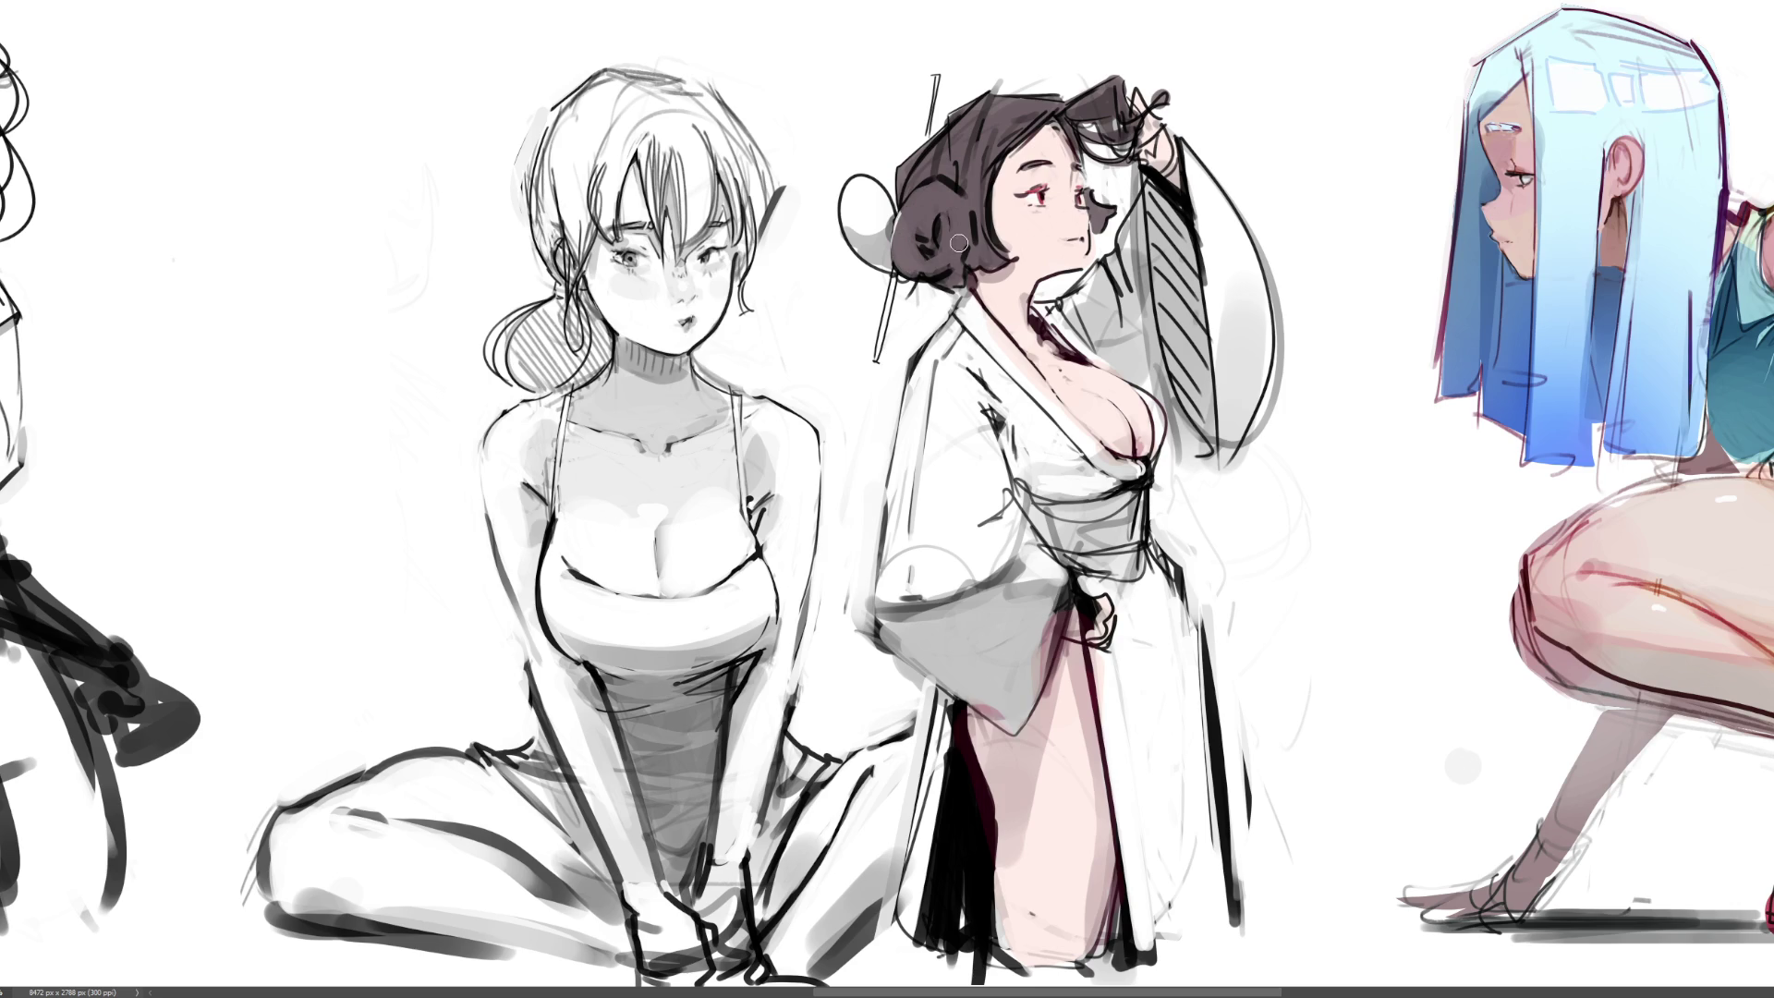
Paint out the hair-loop ornament and hair stick, then refill the bun's left part dark
mouse_move(882, 198)
left_mouse_down()
mouse_move(846, 177)
mouse_move(880, 277)
mouse_move(873, 361)
left_mouse_up()
mouse_move(935, 76)
left_mouse_down()
mouse_move(915, 180)
mouse_move(932, 128)
mouse_move(888, 198)
mouse_move(895, 166)
left_mouse_up()
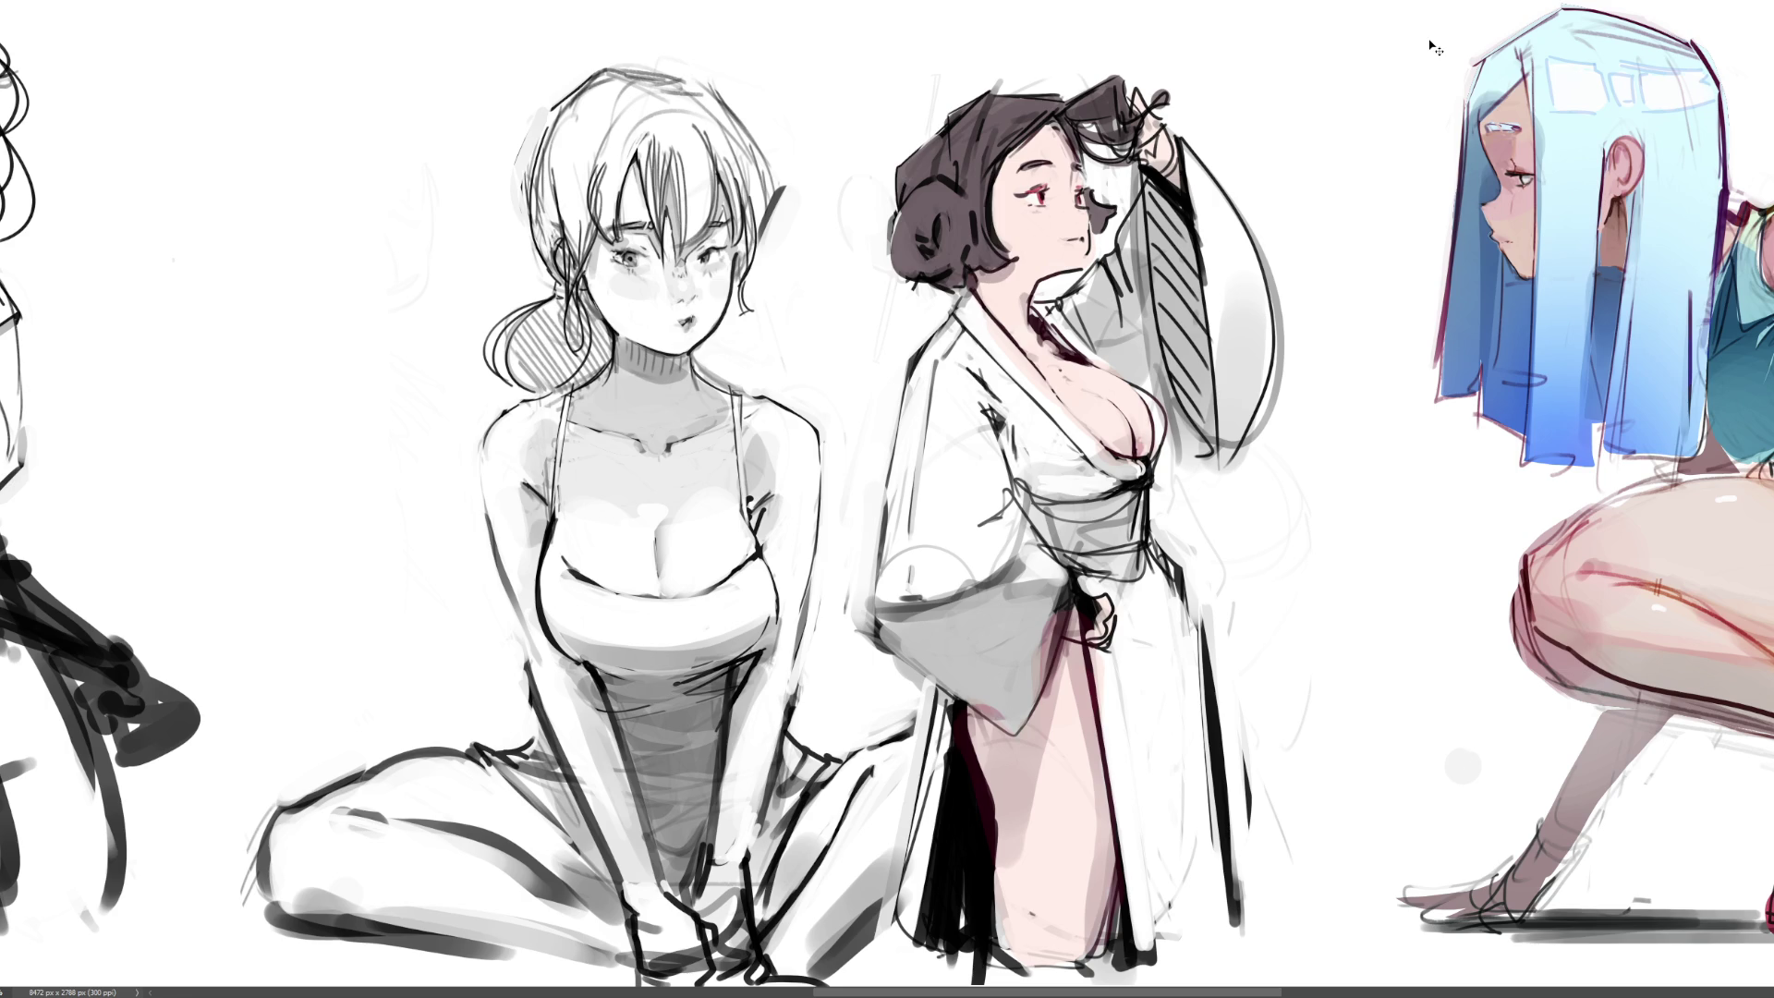
key("ctrl+z")
mouse_move(915, 259)
left_mouse_down()
mouse_move(945, 219)
mouse_move(941, 238)
left_mouse_up()
Round the bun's top-left edge with dark strands, line the collar pale blue, and fill the figure grey-brown
mouse_move(906, 211)
left_mouse_down()
mouse_move(892, 266)
mouse_move(920, 194)
mouse_move(942, 187)
left_mouse_up()
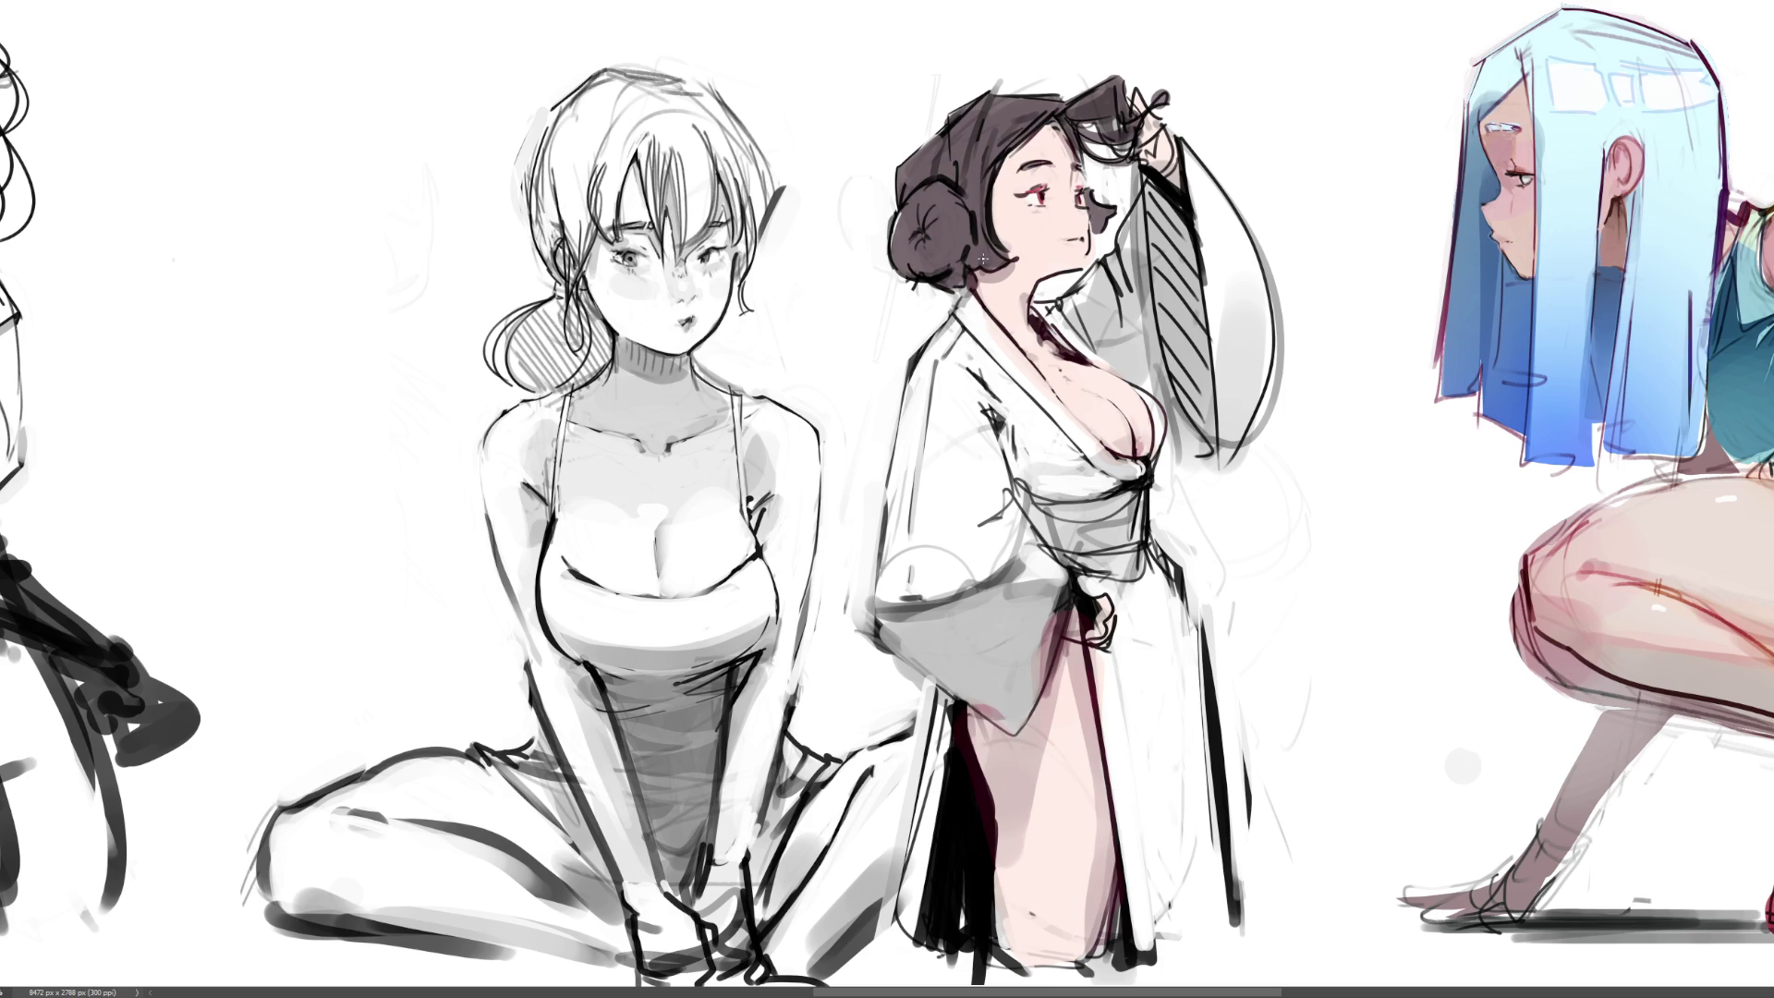
left_click_drag(933, 183, 900, 222)
mouse_move(905, 208)
left_mouse_down()
mouse_move(895, 238)
mouse_move(894, 224)
left_mouse_up()
mouse_move(964, 307)
left_mouse_down()
mouse_move(1075, 423)
mouse_move(1142, 462)
left_mouse_up()
key("alt+BackSpace")
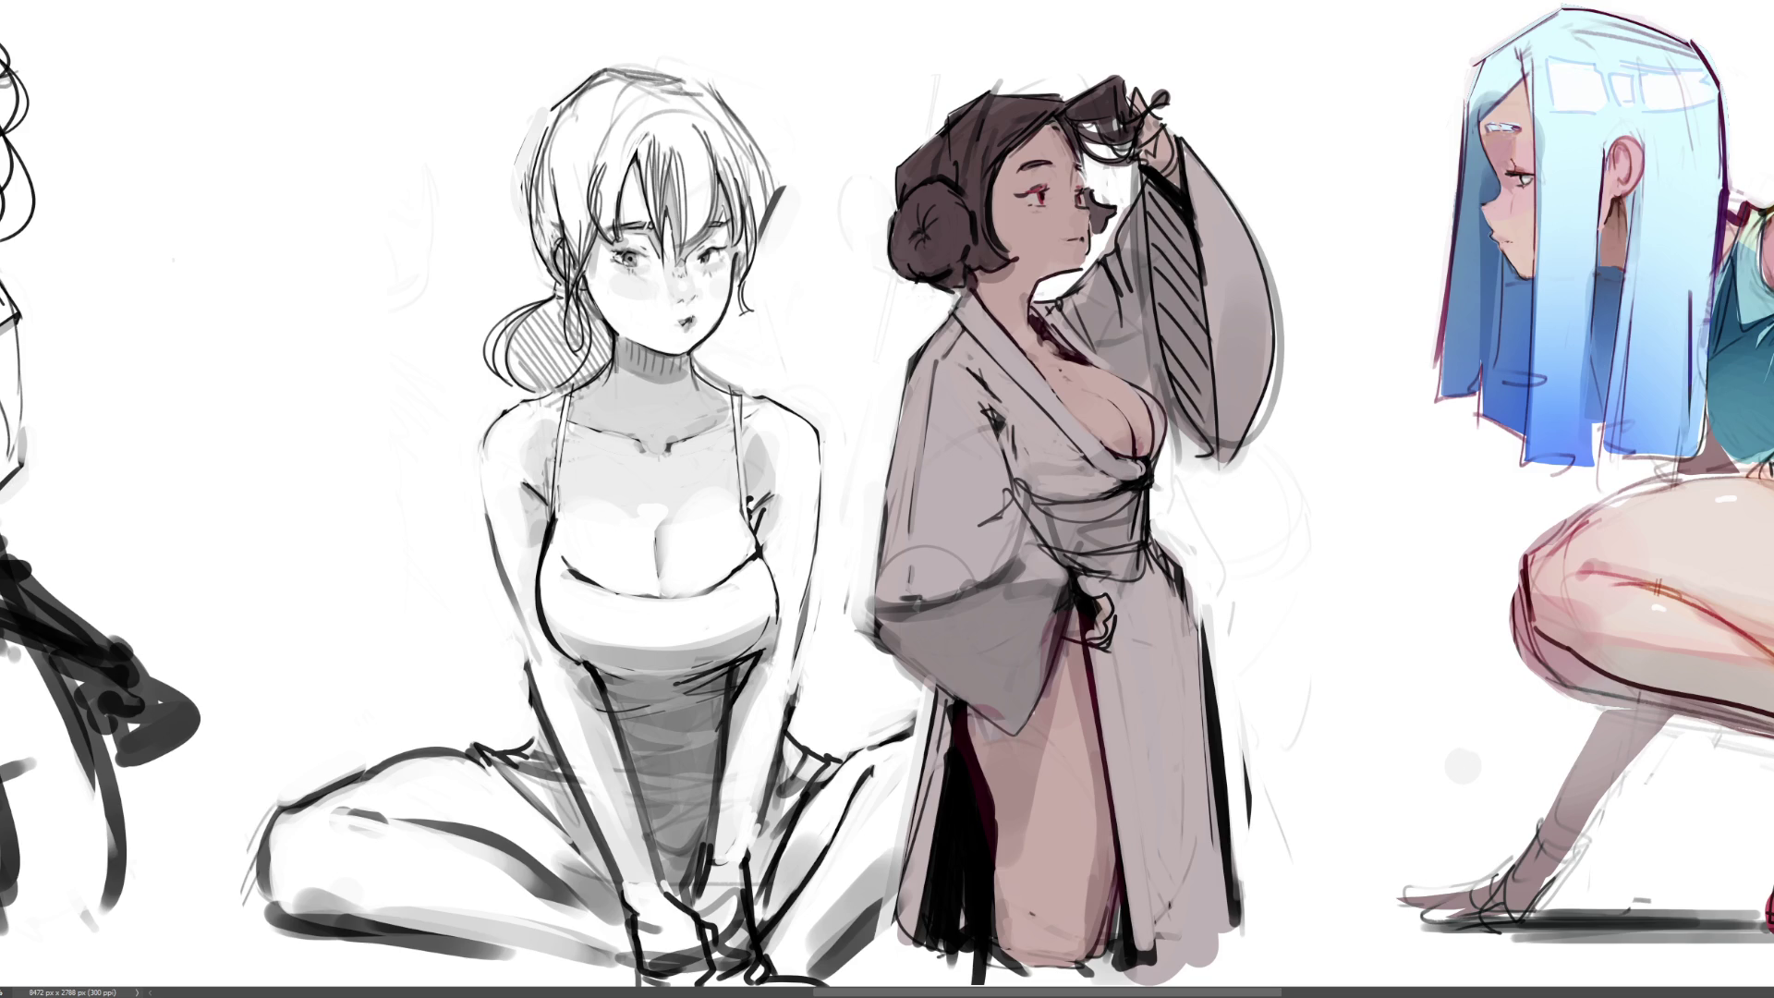
Warm the figure's fill to a brown tone and lighten the right part of the kimono sleeve
key("alt+BackSpace")
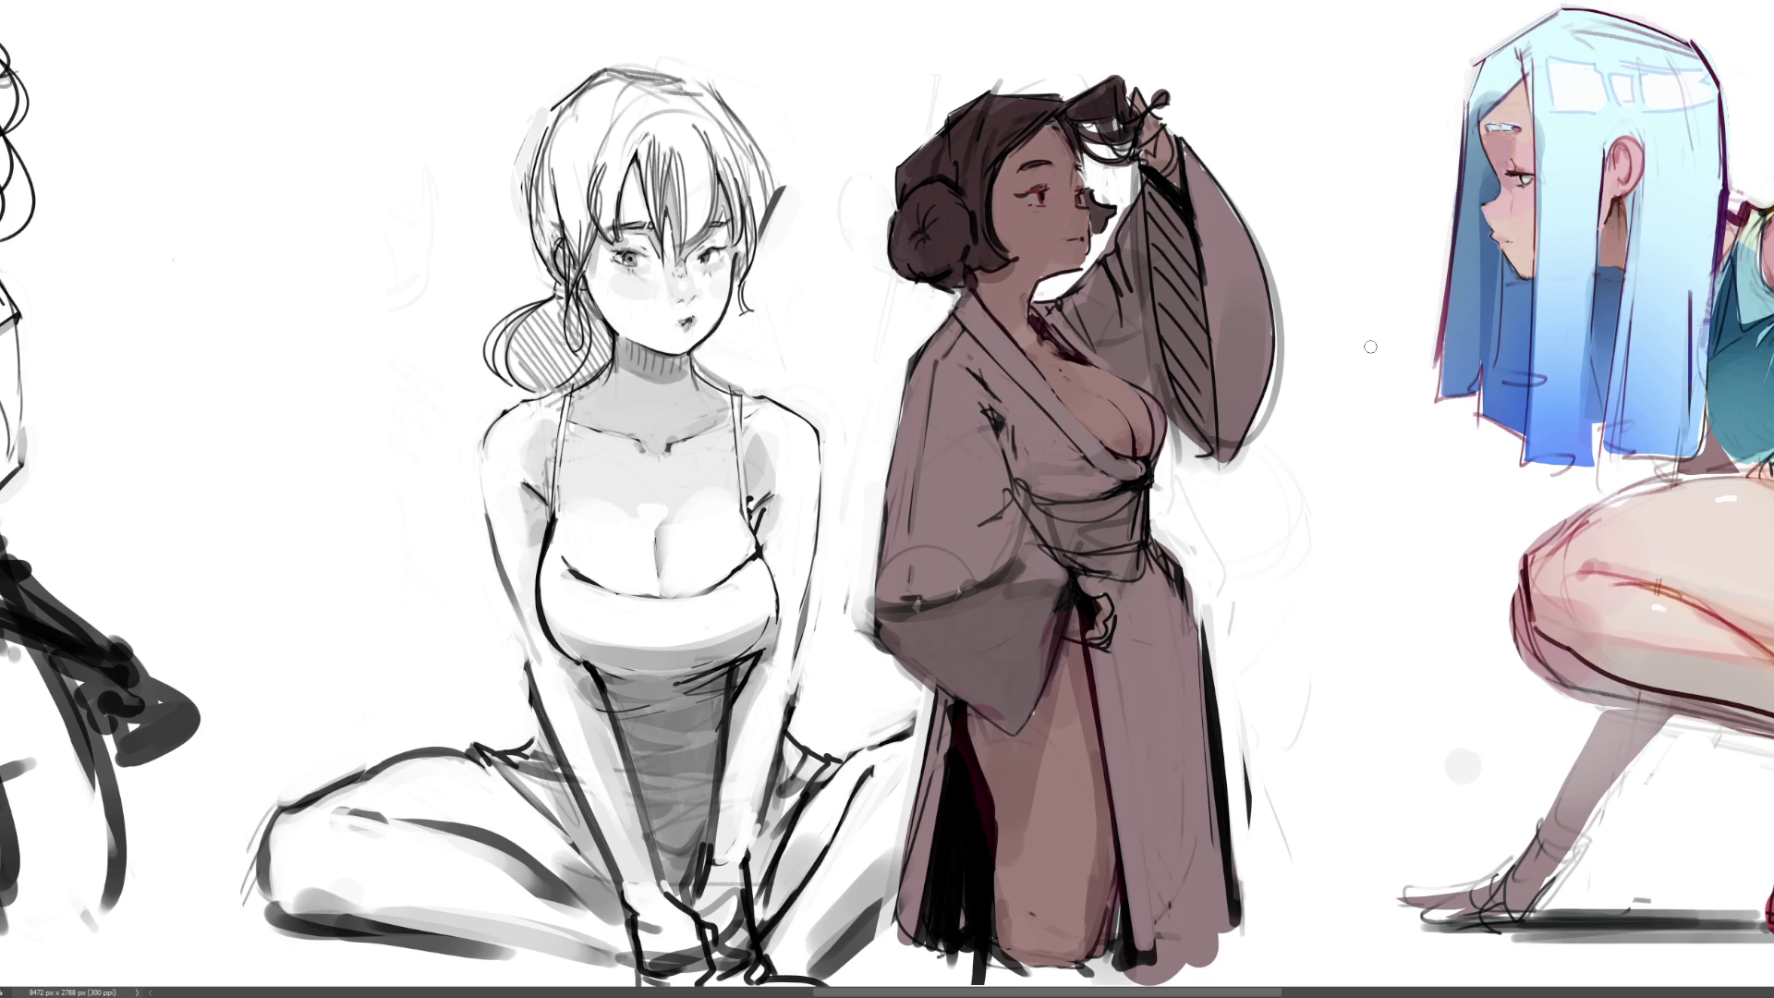
mouse_move(1238, 203)
left_mouse_down()
mouse_move(1311, 101)
mouse_move(1293, 259)
left_mouse_up()
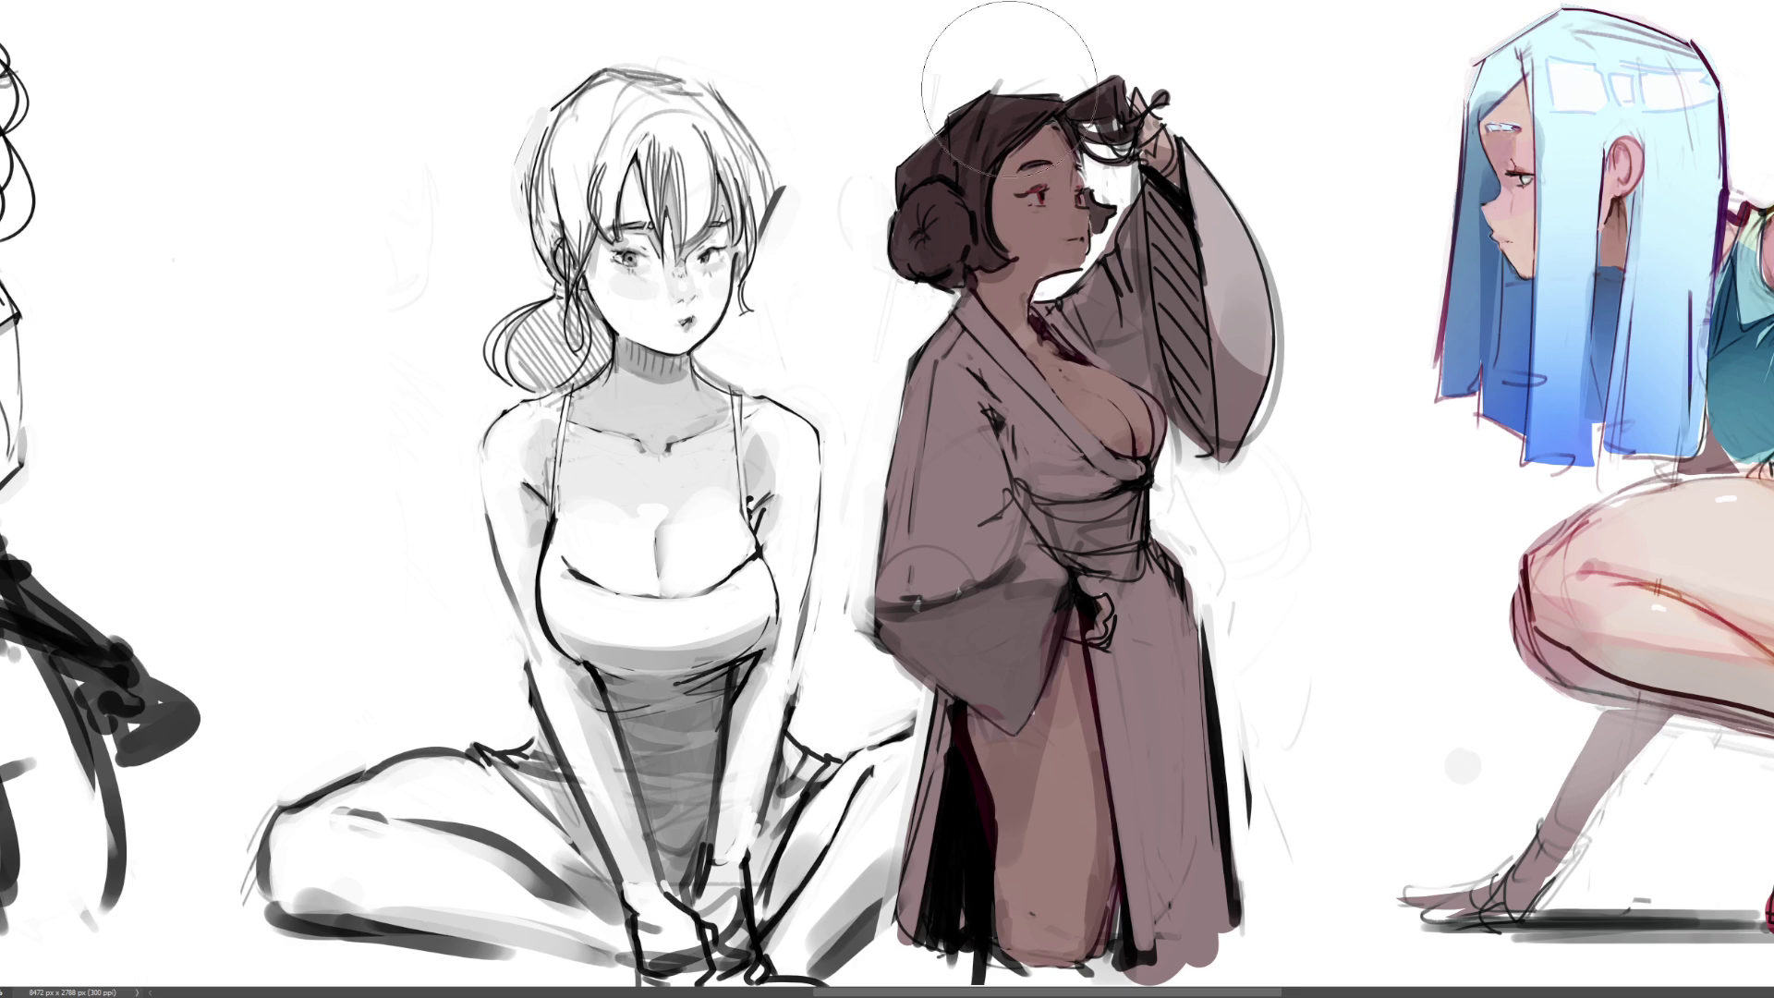
Shrink the brush, try a pink blush down the cheek, then undo it
key("bracketleft")
key("bracketleft")
key("bracketleft")
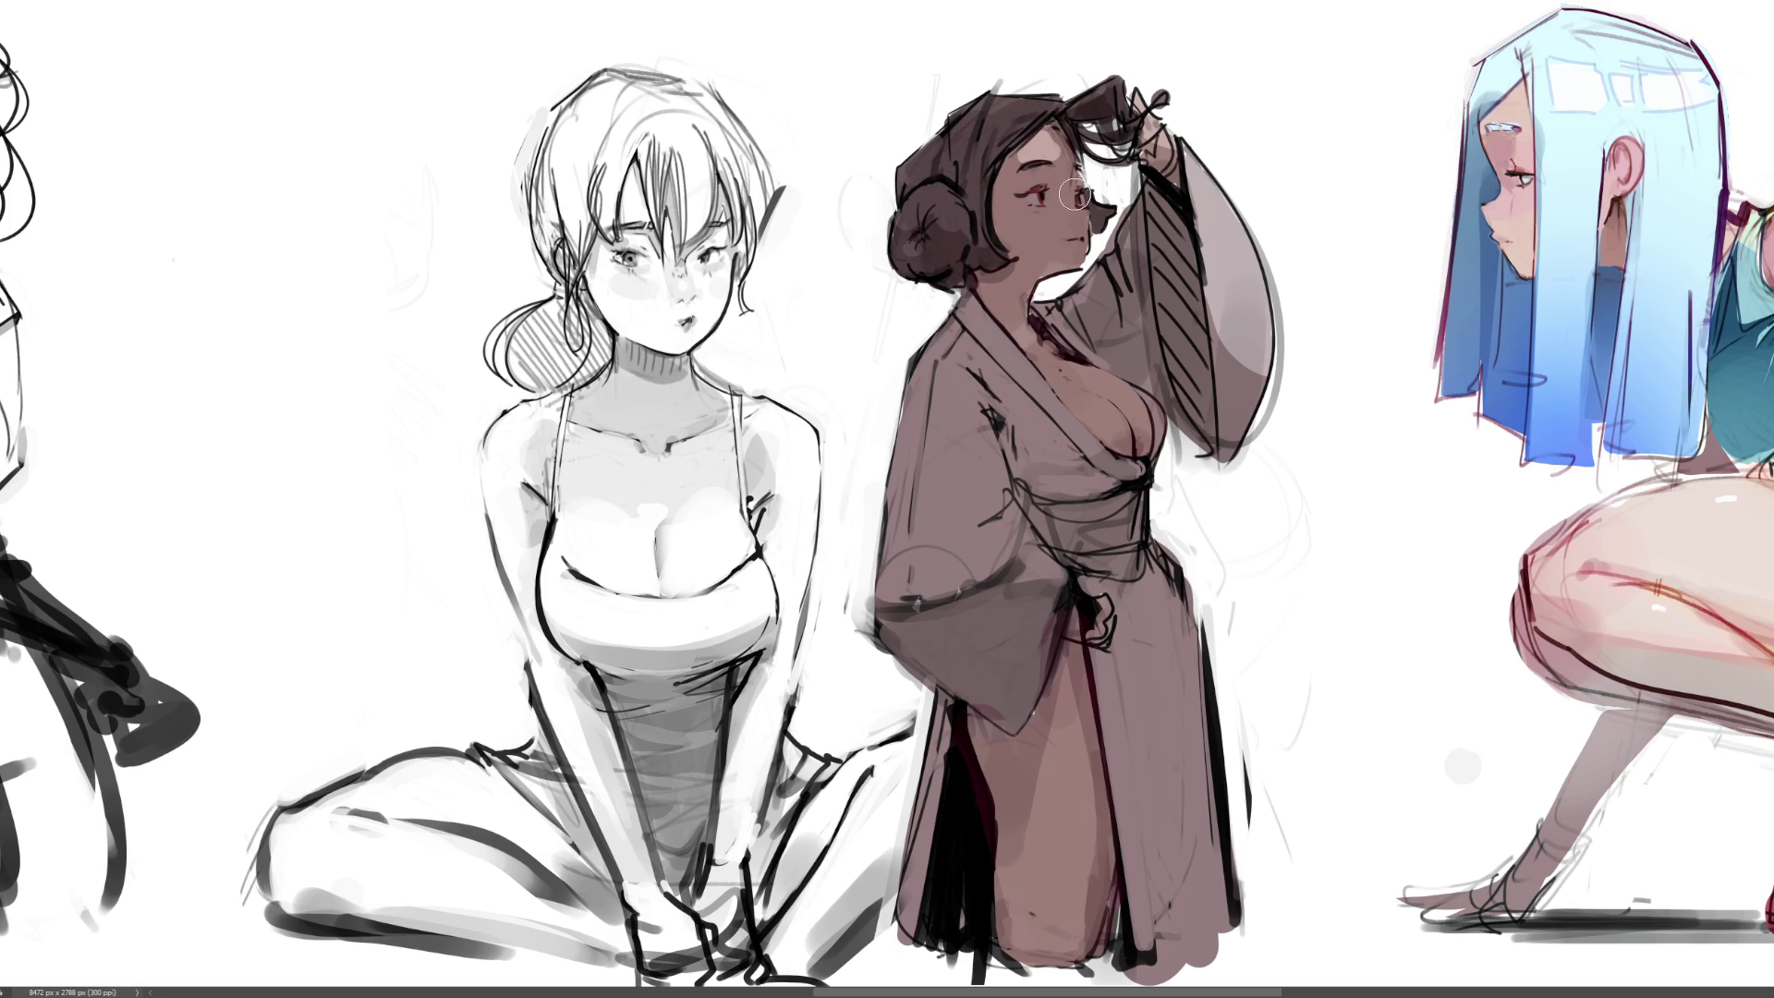
mouse_move(1062, 203)
left_mouse_down()
mouse_move(1026, 217)
mouse_move(1063, 227)
left_mouse_up()
mouse_move(1051, 216)
left_mouse_down()
mouse_move(1024, 235)
mouse_move(1077, 242)
mouse_move(1057, 239)
left_mouse_up()
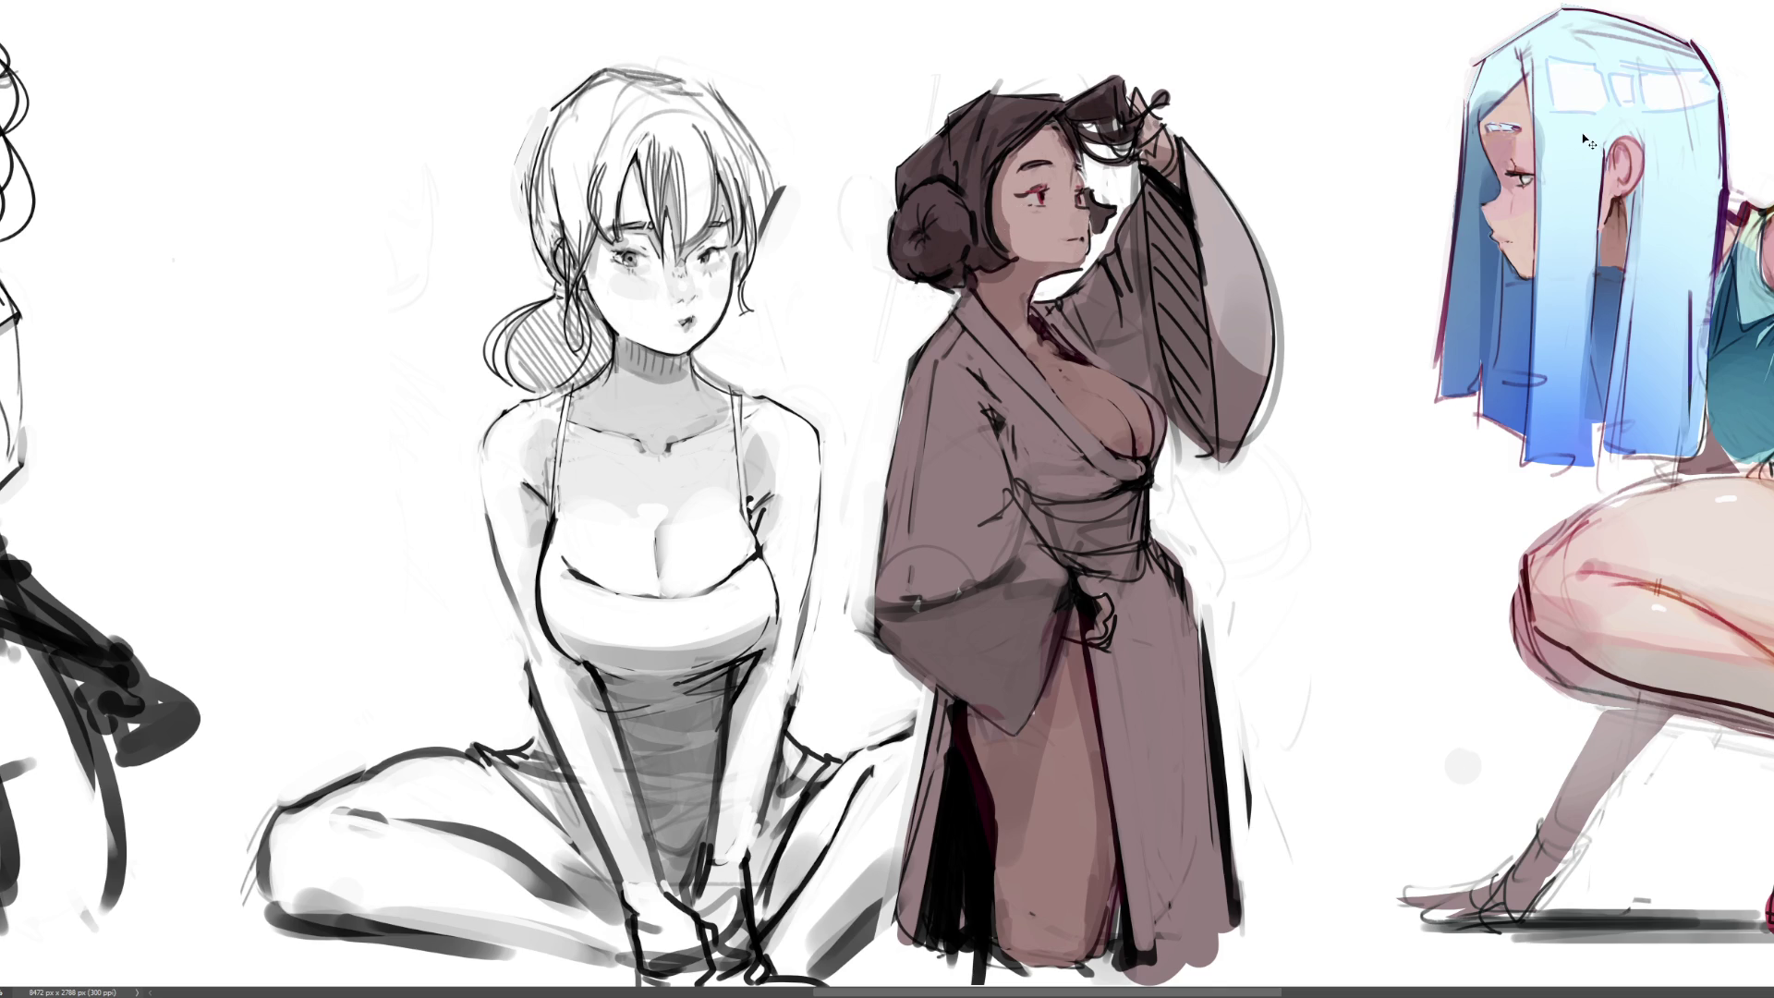
key("ctrl+z")
key("ctrl+z")
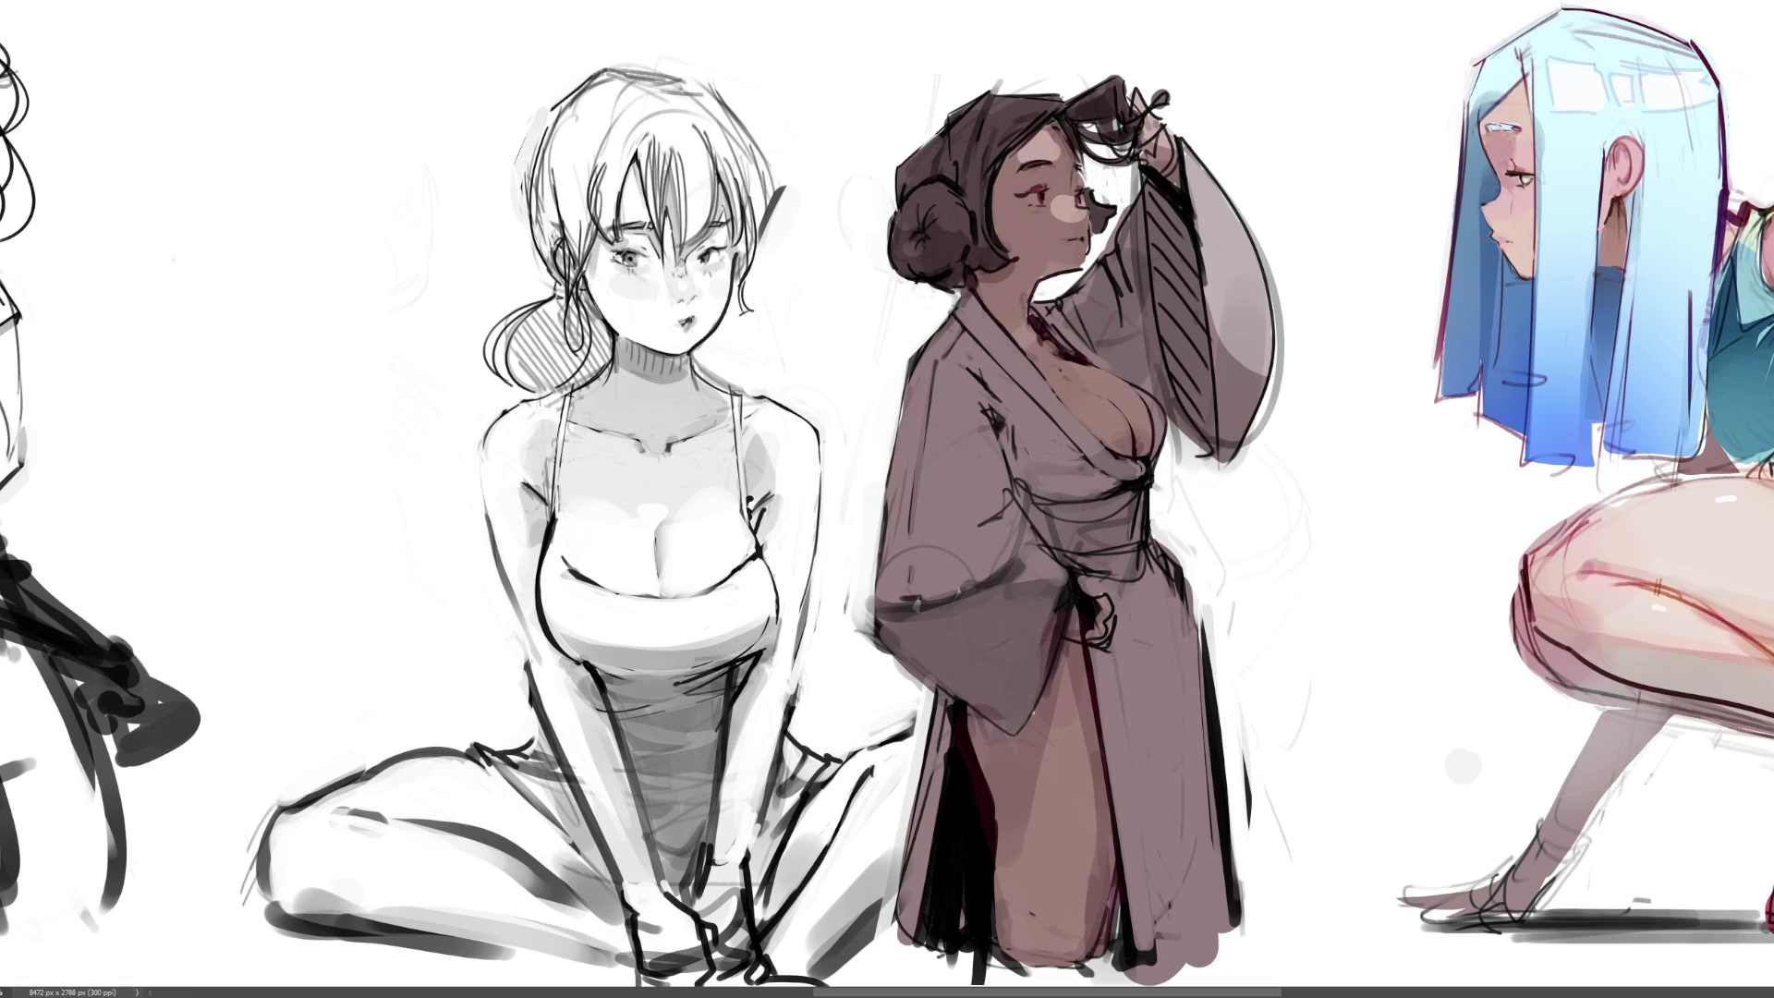
Repaint a soft pink cheek blush and highlight the robe's collar, shoulder and chest
key("ctrl+z")
left_click_drag(1080, 210, 1067, 210)
left_click_drag(942, 347, 1109, 435)
mouse_move(1007, 393)
left_mouse_down()
mouse_move(1071, 434)
mouse_move(1058, 417)
mouse_move(1132, 397)
mouse_move(1109, 391)
left_mouse_up()
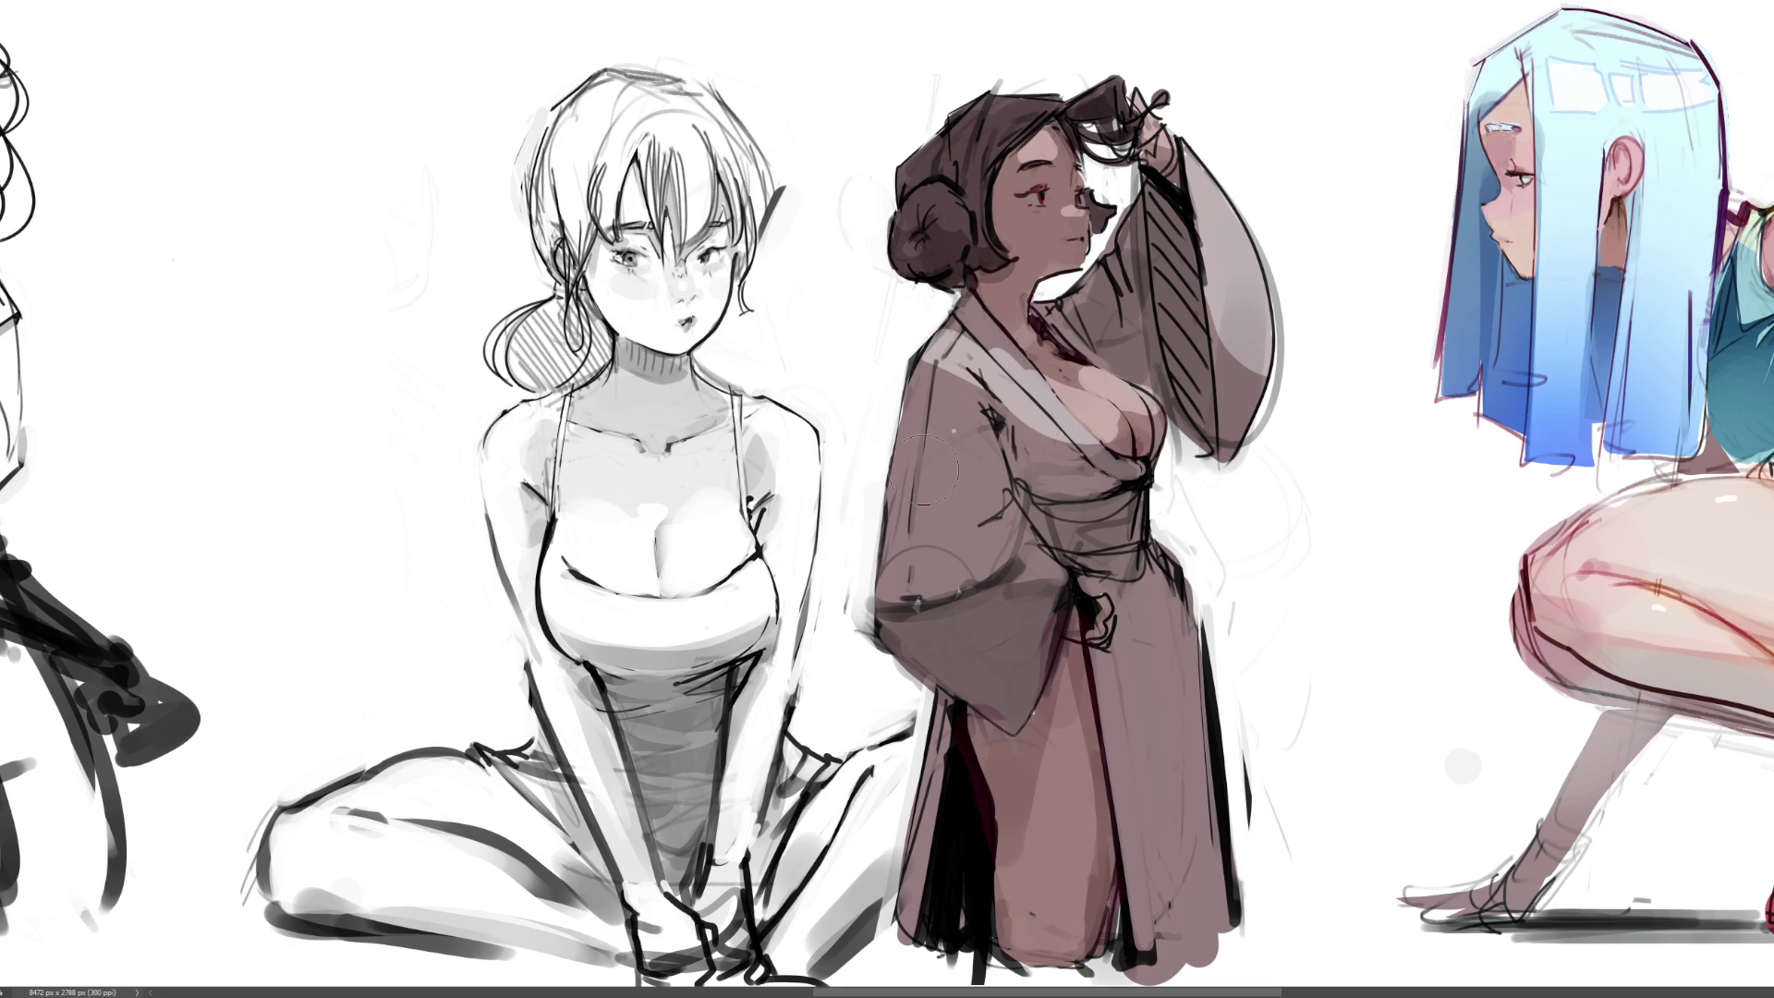
Smooth and lighten the lower robe beside the hand and the exposed leg
key("bracketright")
key("bracketright")
key("bracketright")
key("bracketleft")
key("bracketleft")
key("bracketleft")
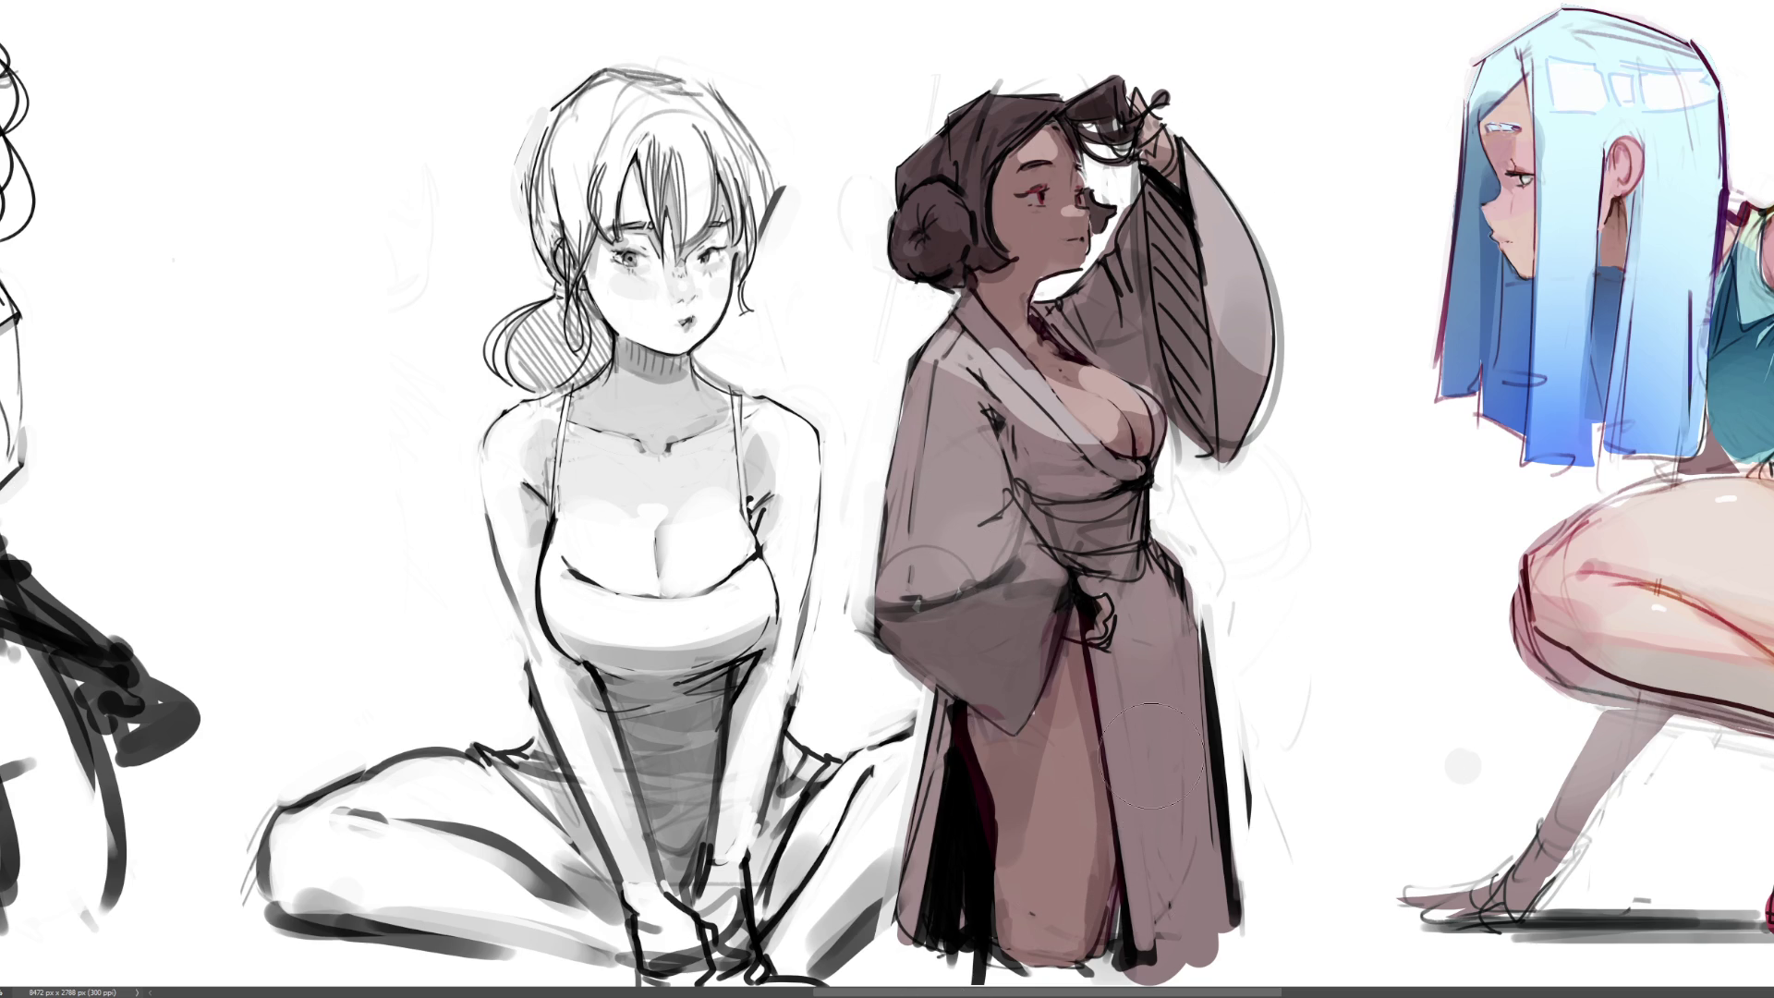
left_click_drag(1166, 562, 1159, 831)
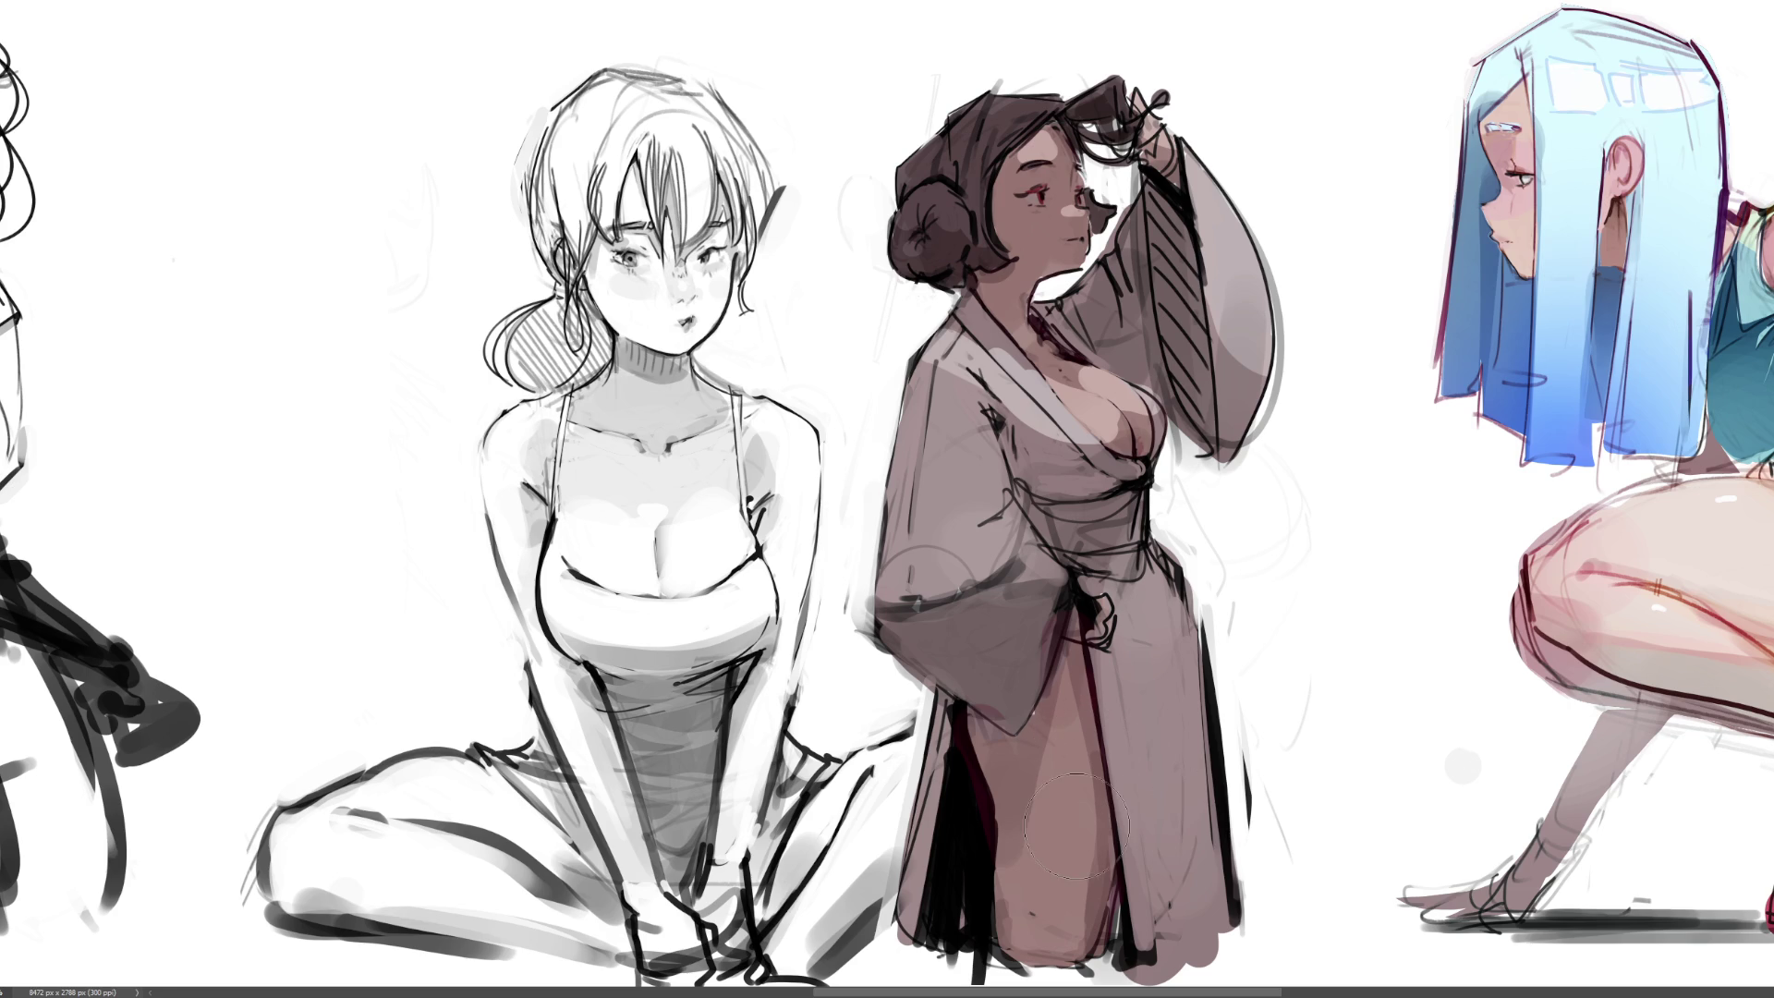
key("bracketleft")
key("bracketleft")
key("bracketleft")
mouse_move(1070, 681)
left_mouse_down()
mouse_move(1048, 818)
mouse_move(1085, 832)
mouse_move(1053, 915)
mouse_move(1057, 878)
left_mouse_up()
mouse_move(1090, 662)
left_mouse_down()
mouse_move(1081, 695)
mouse_move(1053, 688)
mouse_move(1072, 877)
mouse_move(1038, 843)
left_mouse_up()
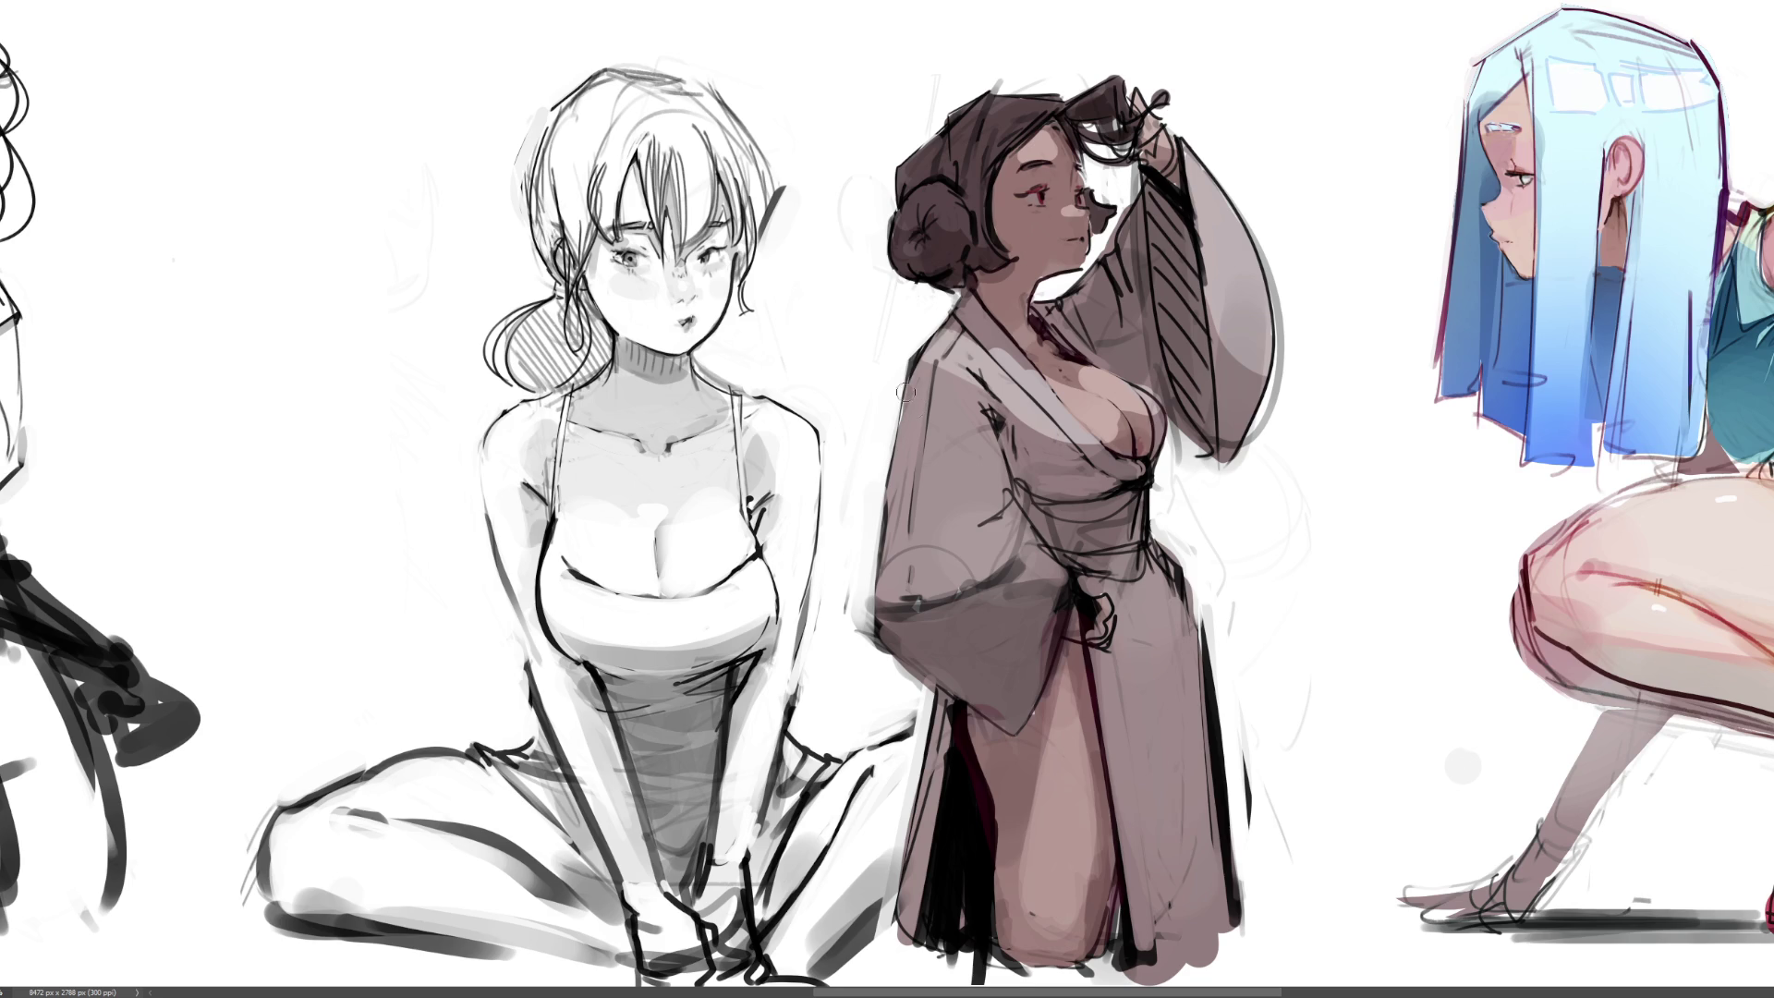
Paint a pale tone inside the raised sleeve and lighten the left shoulder and collar
key("bracketright")
key("bracketright")
key("bracketright")
key("bracketleft")
key("bracketleft")
key("bracketleft")
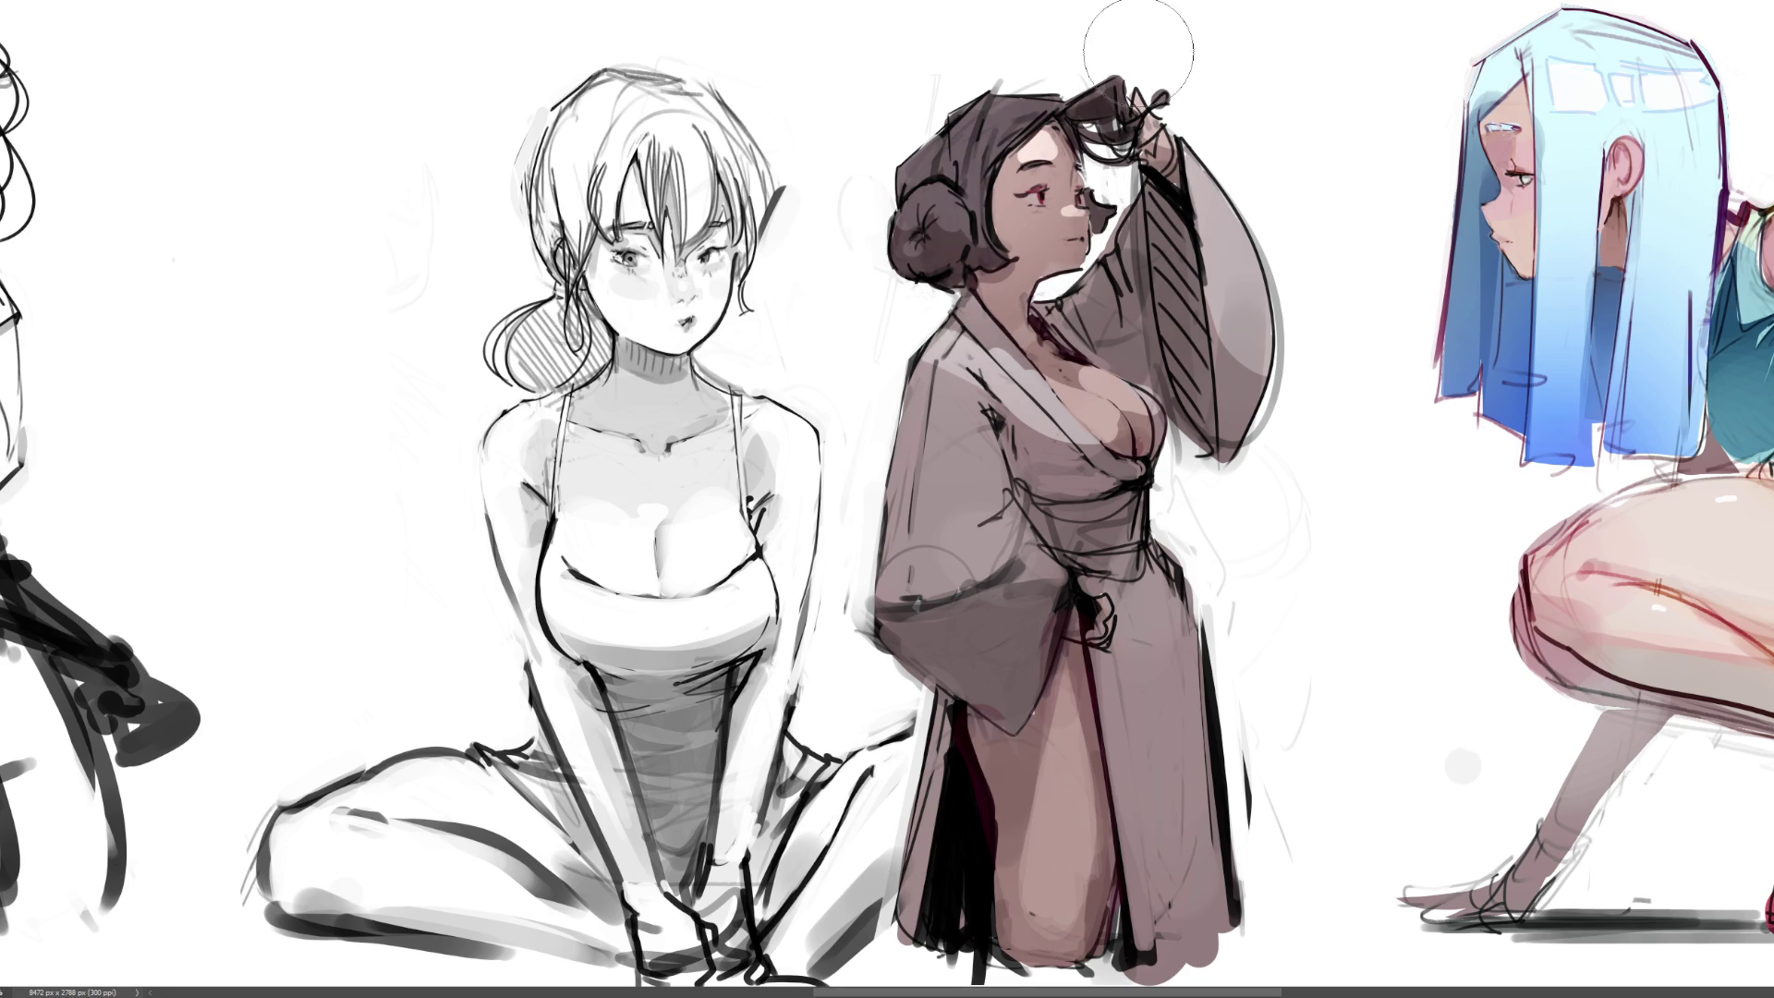
mouse_move(1210, 148)
left_mouse_down()
mouse_move(1228, 425)
mouse_move(1197, 258)
mouse_move(1137, 268)
mouse_move(1062, 397)
mouse_move(1131, 404)
left_mouse_up()
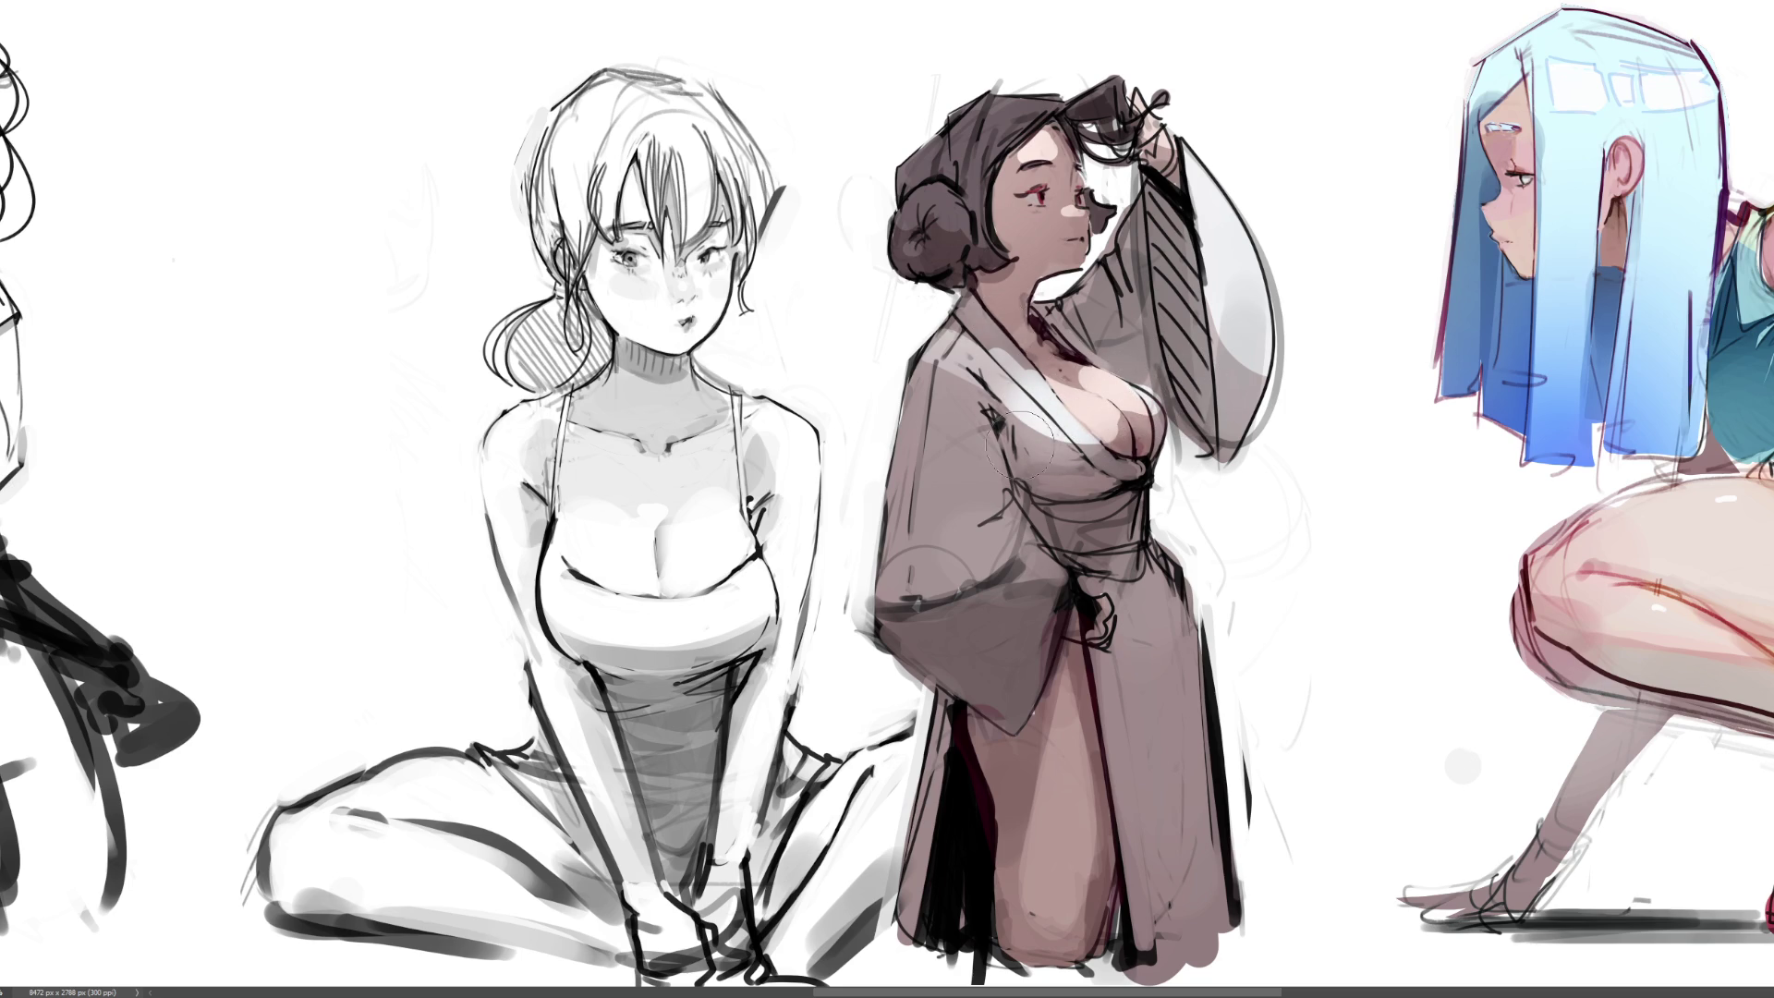
mouse_move(1007, 370)
left_mouse_down()
mouse_move(953, 402)
mouse_move(933, 591)
mouse_move(1025, 416)
mouse_move(1108, 573)
mouse_move(945, 649)
mouse_move(1044, 675)
mouse_move(1058, 878)
mouse_move(1059, 767)
mouse_move(1016, 739)
mouse_move(951, 785)
mouse_move(1192, 591)
mouse_move(1071, 619)
left_mouse_up()
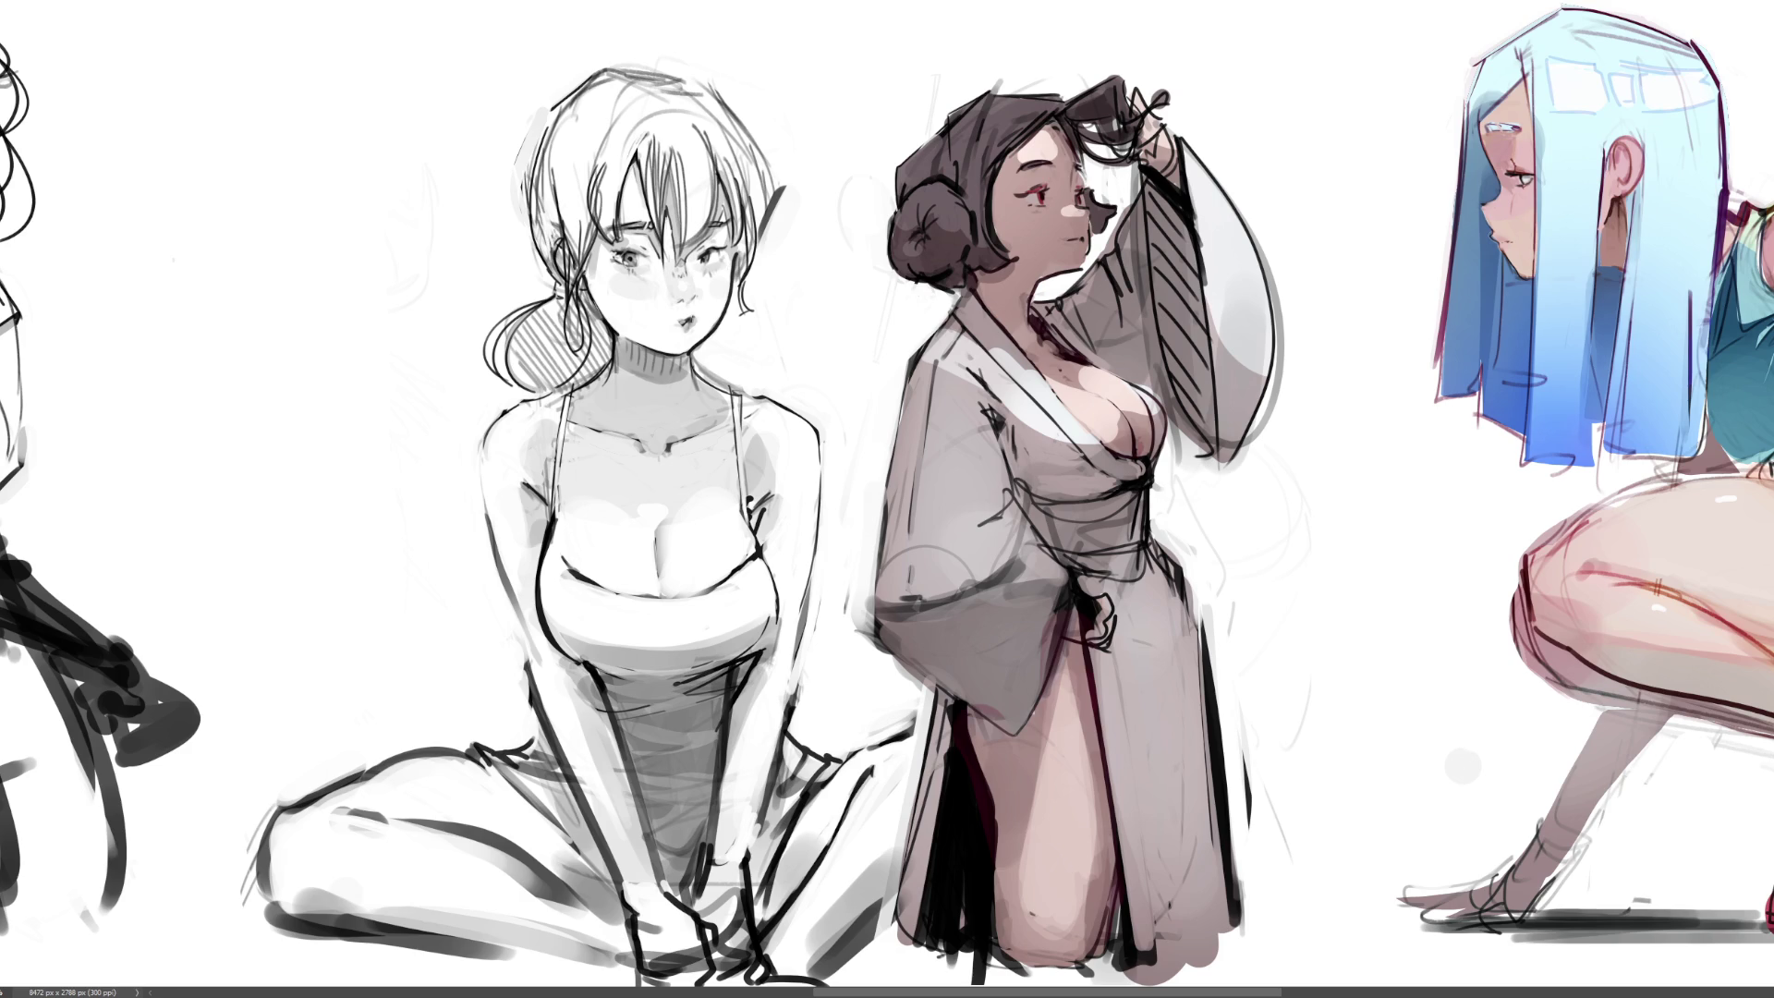
Repaint the neck and collar shading, then add warm orange light inside the sleeve and on the chest
left_click_drag(1054, 304, 995, 362)
key("bracketleft")
key("bracketleft")
key("bracketleft")
mouse_move(1208, 276)
left_mouse_down()
mouse_move(1254, 364)
mouse_move(1247, 311)
mouse_move(1219, 319)
mouse_move(1296, 307)
mouse_move(1308, 375)
left_mouse_up()
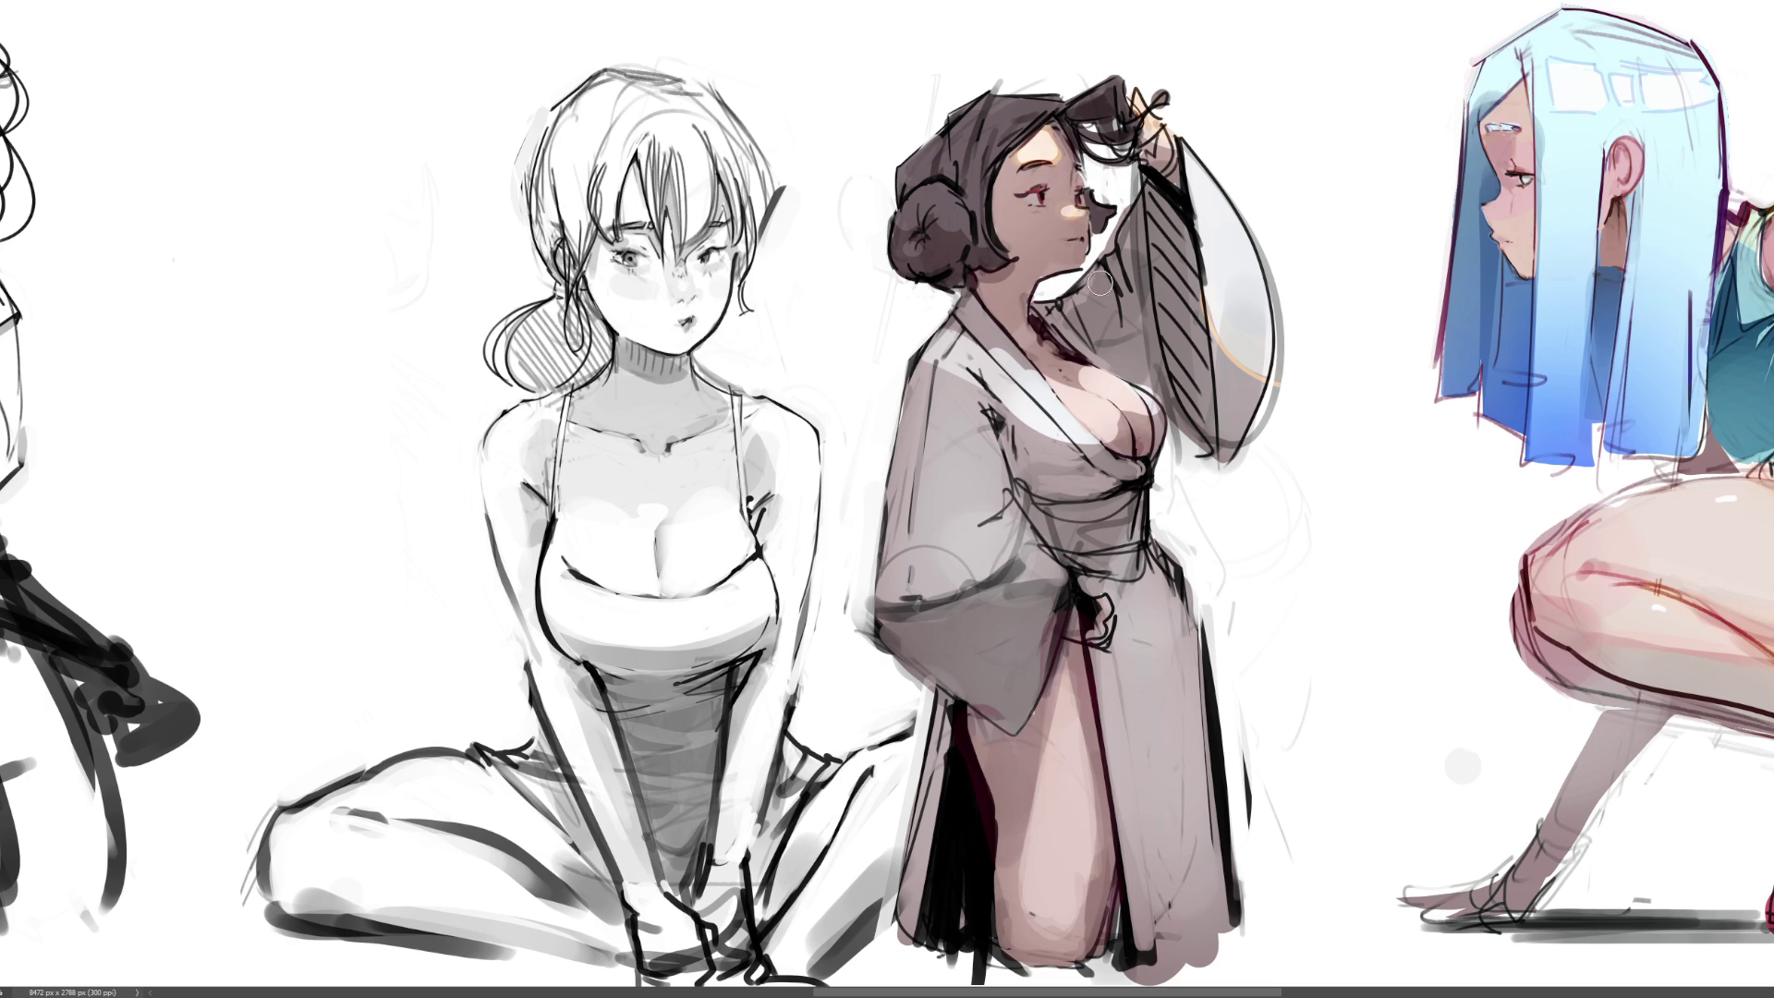
mouse_move(1121, 401)
left_mouse_down()
mouse_move(1155, 399)
mouse_move(1102, 367)
mouse_move(1061, 402)
mouse_move(1114, 413)
mouse_move(1097, 448)
mouse_move(1129, 468)
mouse_move(1104, 435)
mouse_move(1152, 462)
mouse_move(1123, 419)
left_mouse_up()
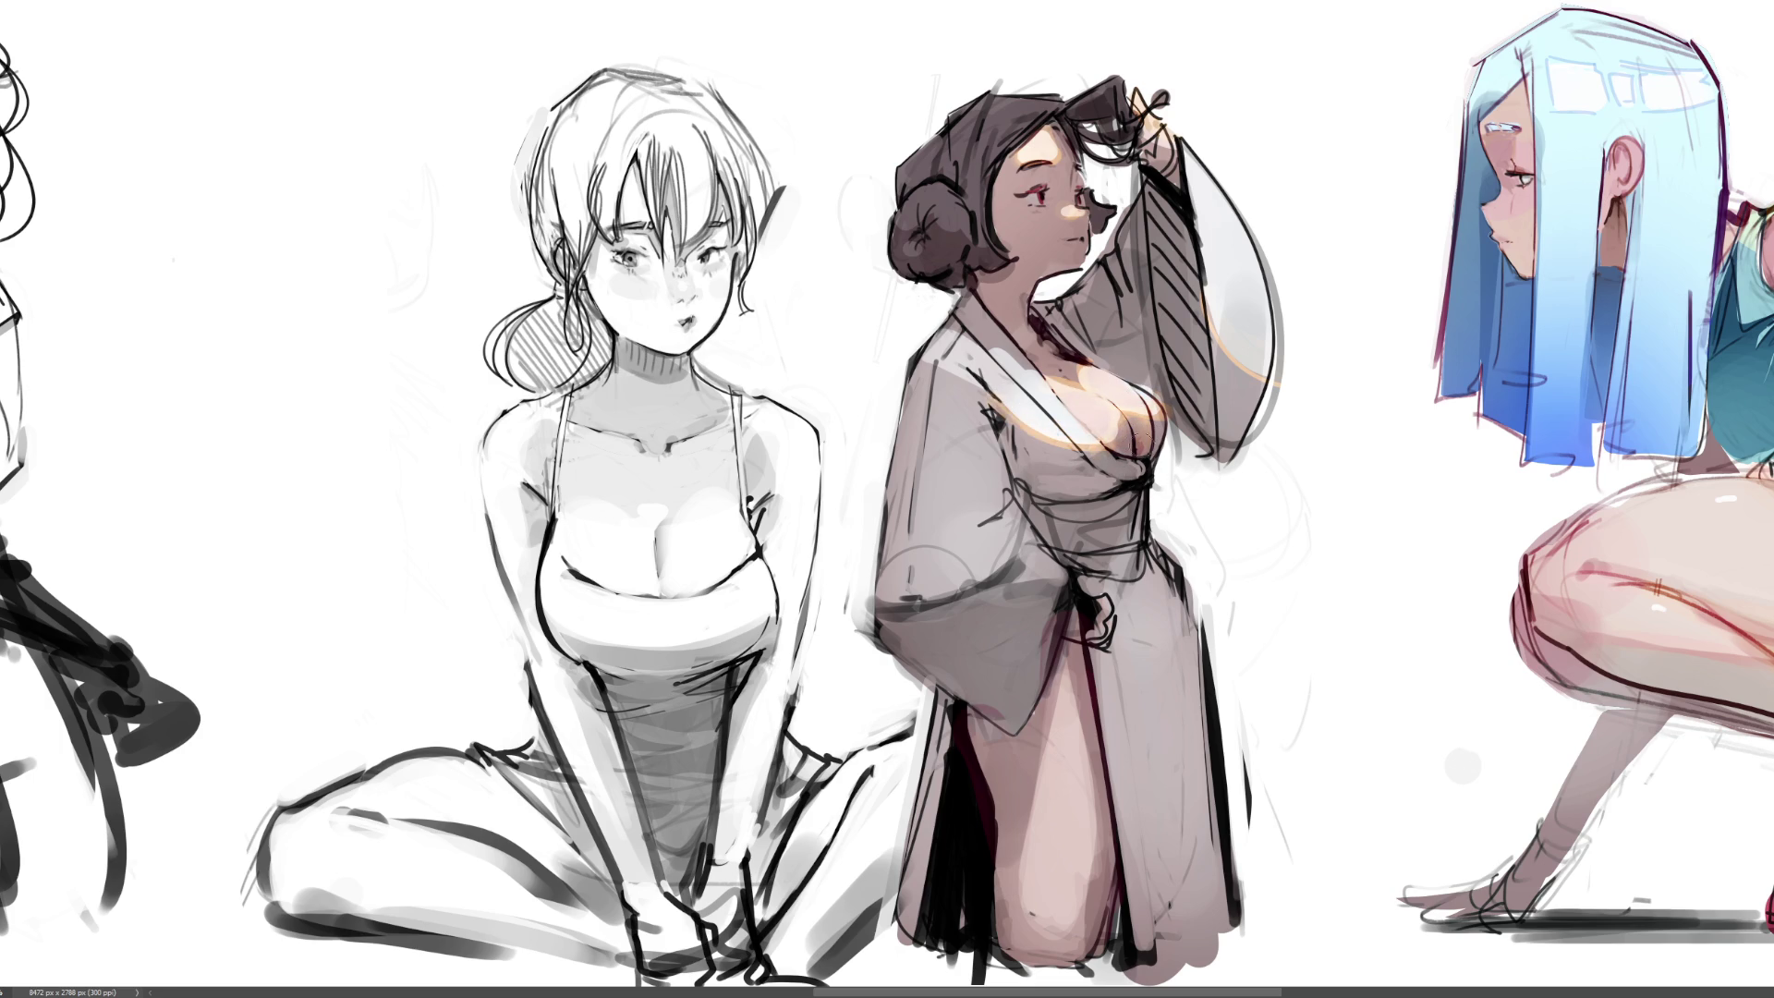
Paint a warm highlight along the shoulder and collar, discarding the attempt on the hair bun
mouse_move(920, 359)
left_mouse_down()
mouse_move(939, 320)
mouse_move(1036, 321)
left_mouse_up()
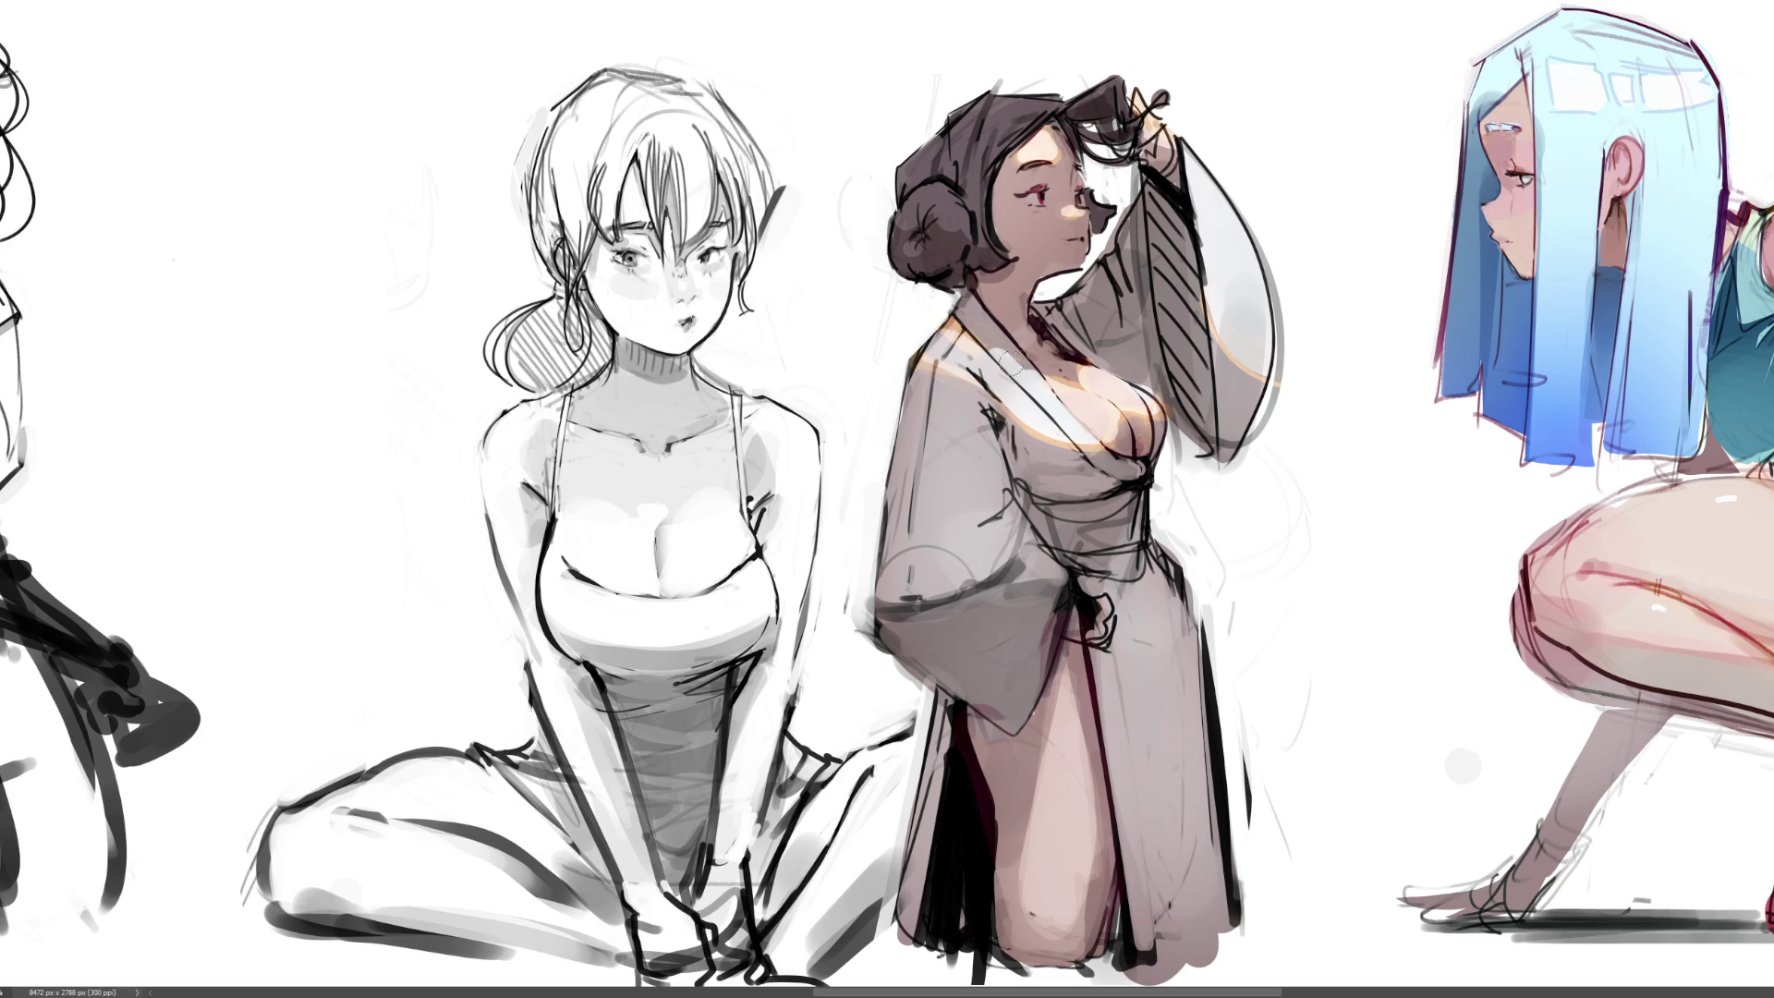
left_click_drag(897, 231, 943, 207)
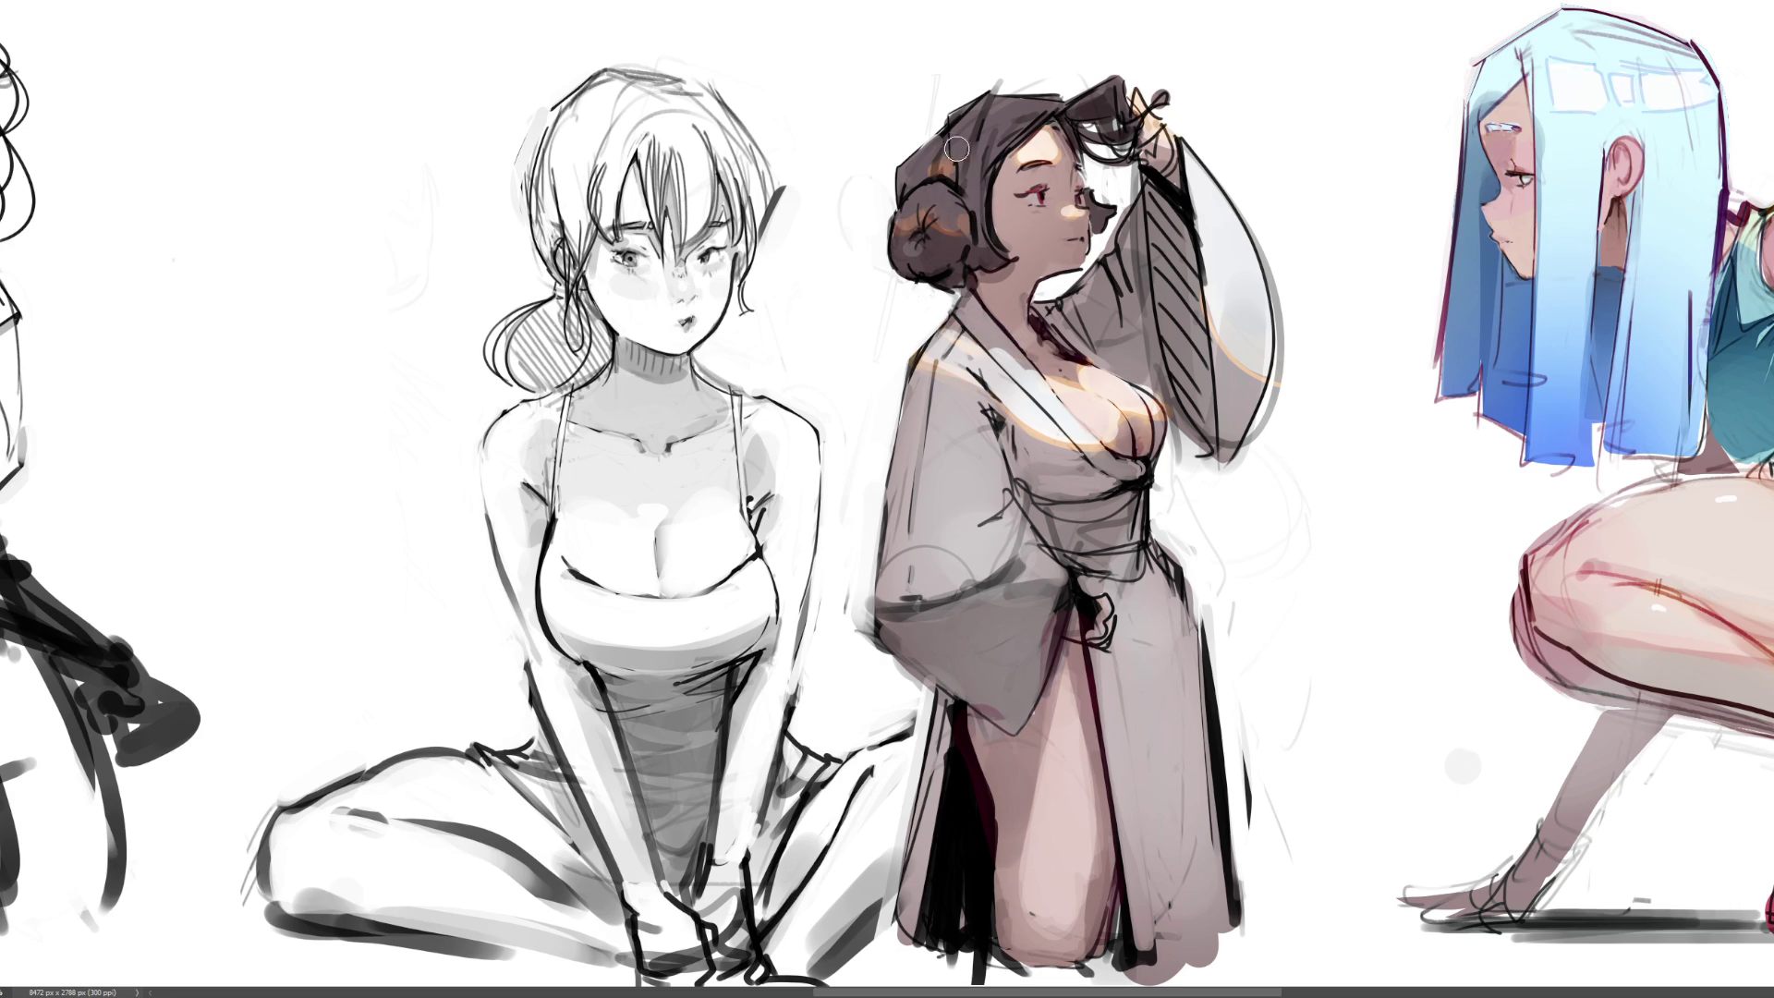
left_click_drag(956, 221, 916, 243)
key("ctrl+z")
Add warm orange highlights down the kneeling leg and across the lower sleeve
mouse_move(1065, 685)
left_mouse_down()
mouse_move(1026, 850)
mouse_move(1108, 914)
mouse_move(1017, 845)
left_mouse_up()
mouse_move(1082, 720)
left_mouse_down()
mouse_move(1120, 907)
mouse_move(1062, 702)
mouse_move(1033, 891)
mouse_move(1104, 910)
mouse_move(1089, 628)
mouse_move(1085, 671)
left_mouse_up()
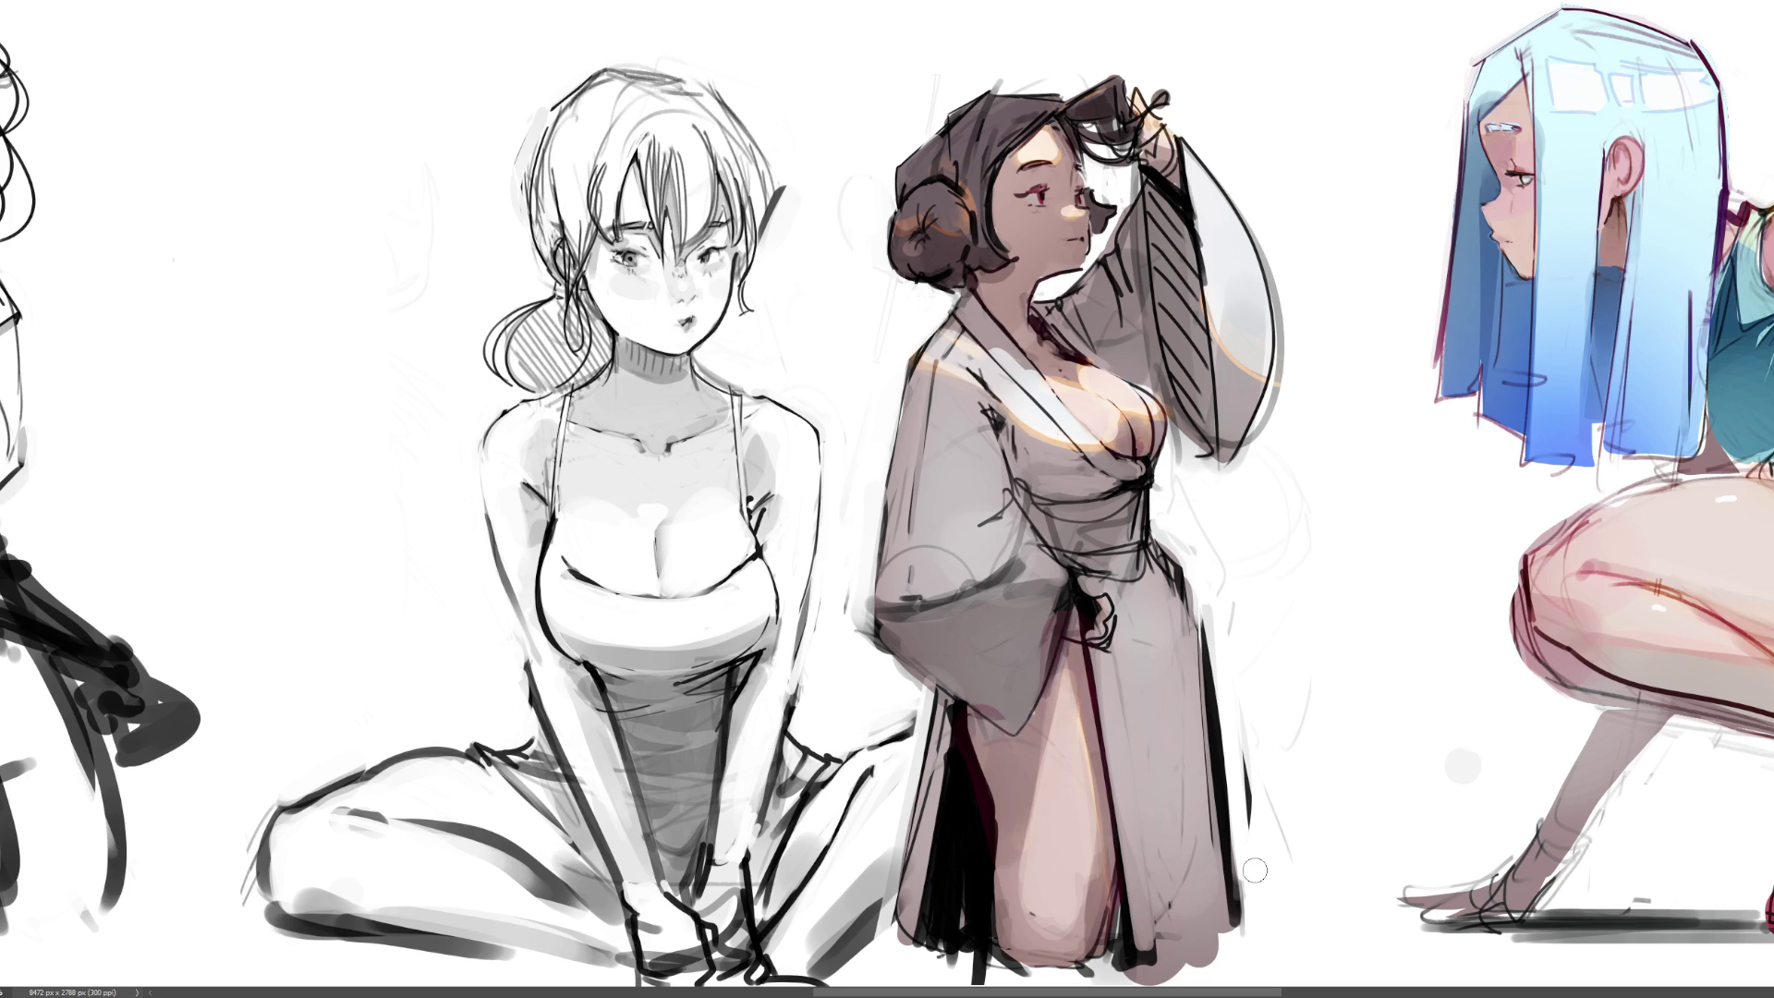
mouse_move(871, 609)
left_mouse_down()
mouse_move(924, 612)
mouse_move(1028, 565)
mouse_move(961, 609)
left_mouse_up()
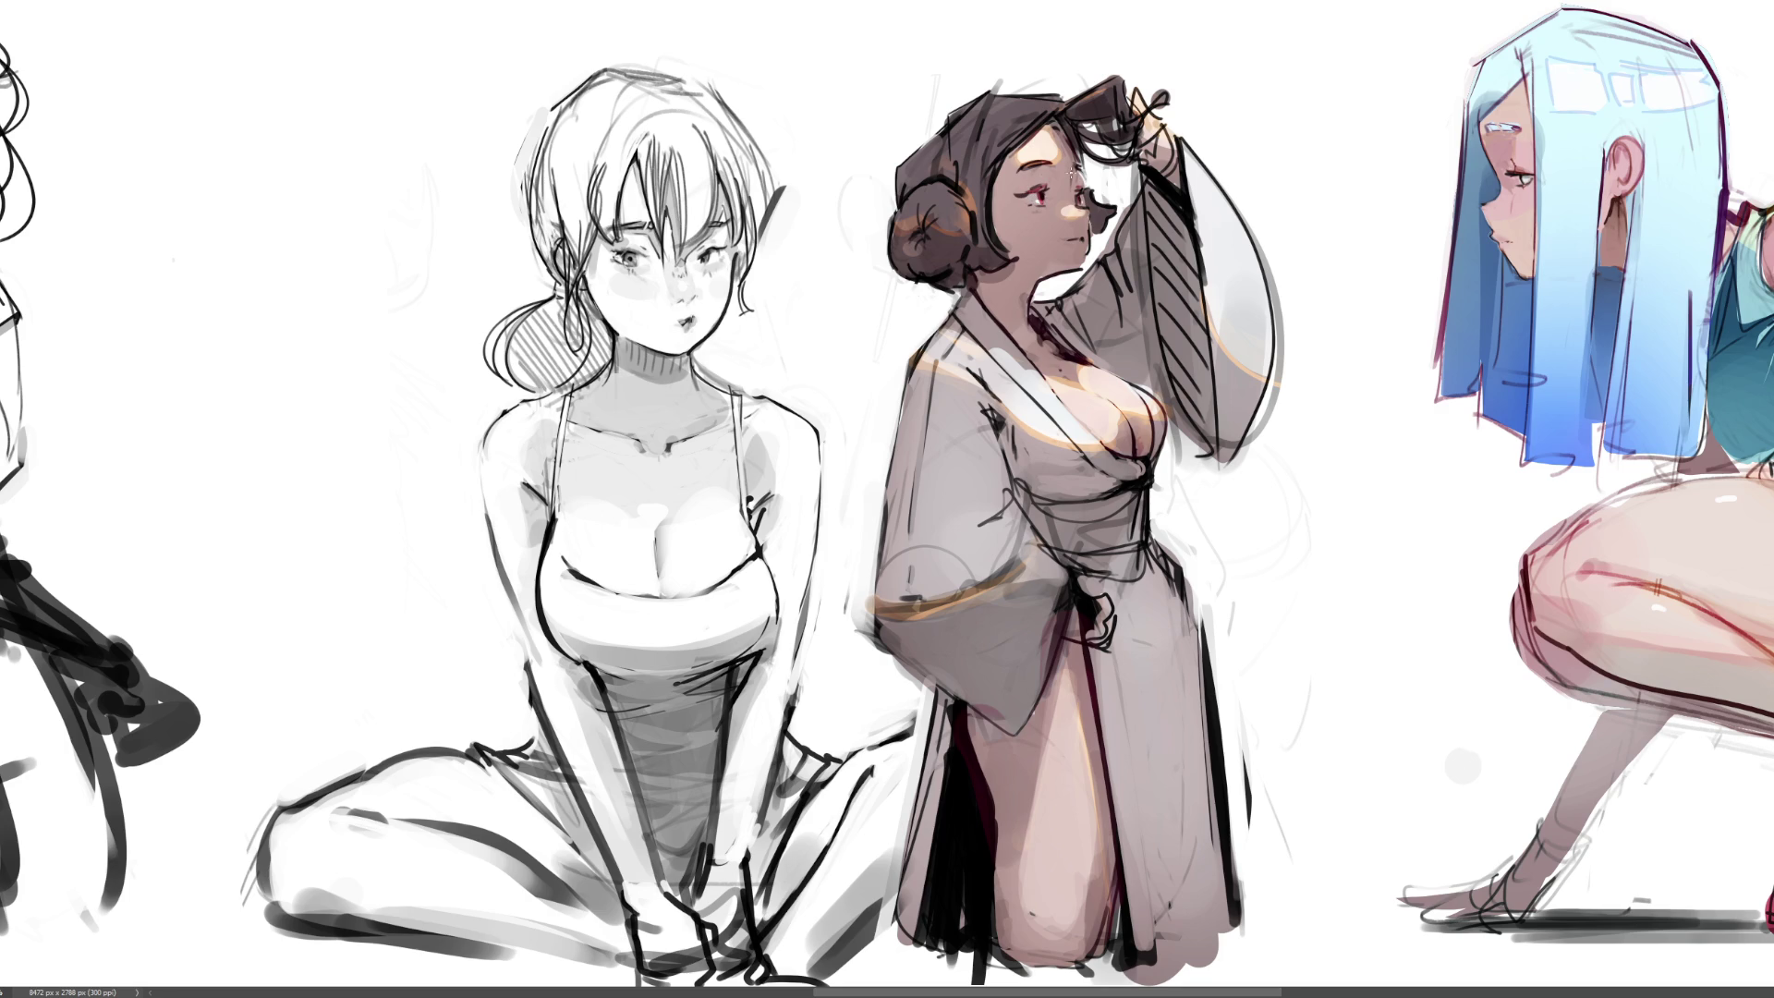
Lighten the right side of the hair bun and add pale highlights to the raised sleeve
left_click_drag(1071, 268, 1033, 278)
key("ctrl+z")
mouse_move(964, 254)
left_mouse_down()
mouse_move(906, 270)
mouse_move(928, 254)
left_mouse_up()
mouse_move(1232, 391)
left_mouse_down()
mouse_move(1225, 443)
mouse_move(1234, 383)
mouse_move(1225, 413)
left_mouse_up()
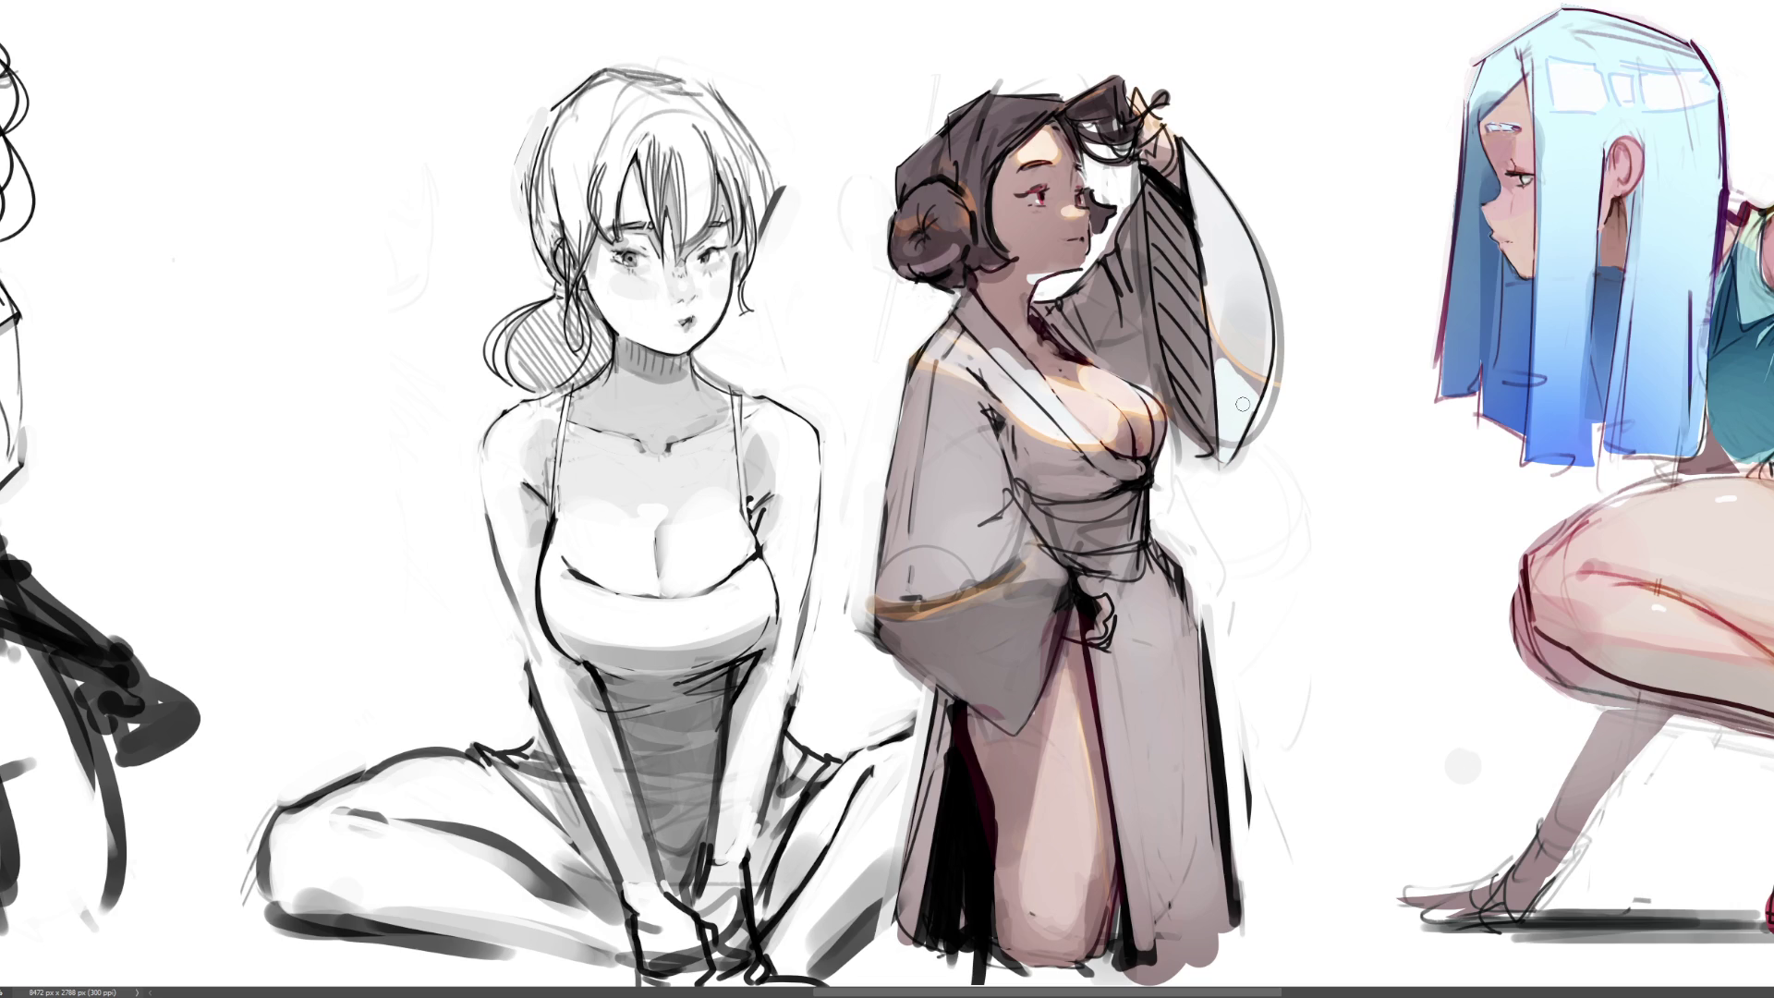
Paint white highlight patches on the robe's chest with a smaller brush
key("bracketright")
key("bracketright")
key("bracketright")
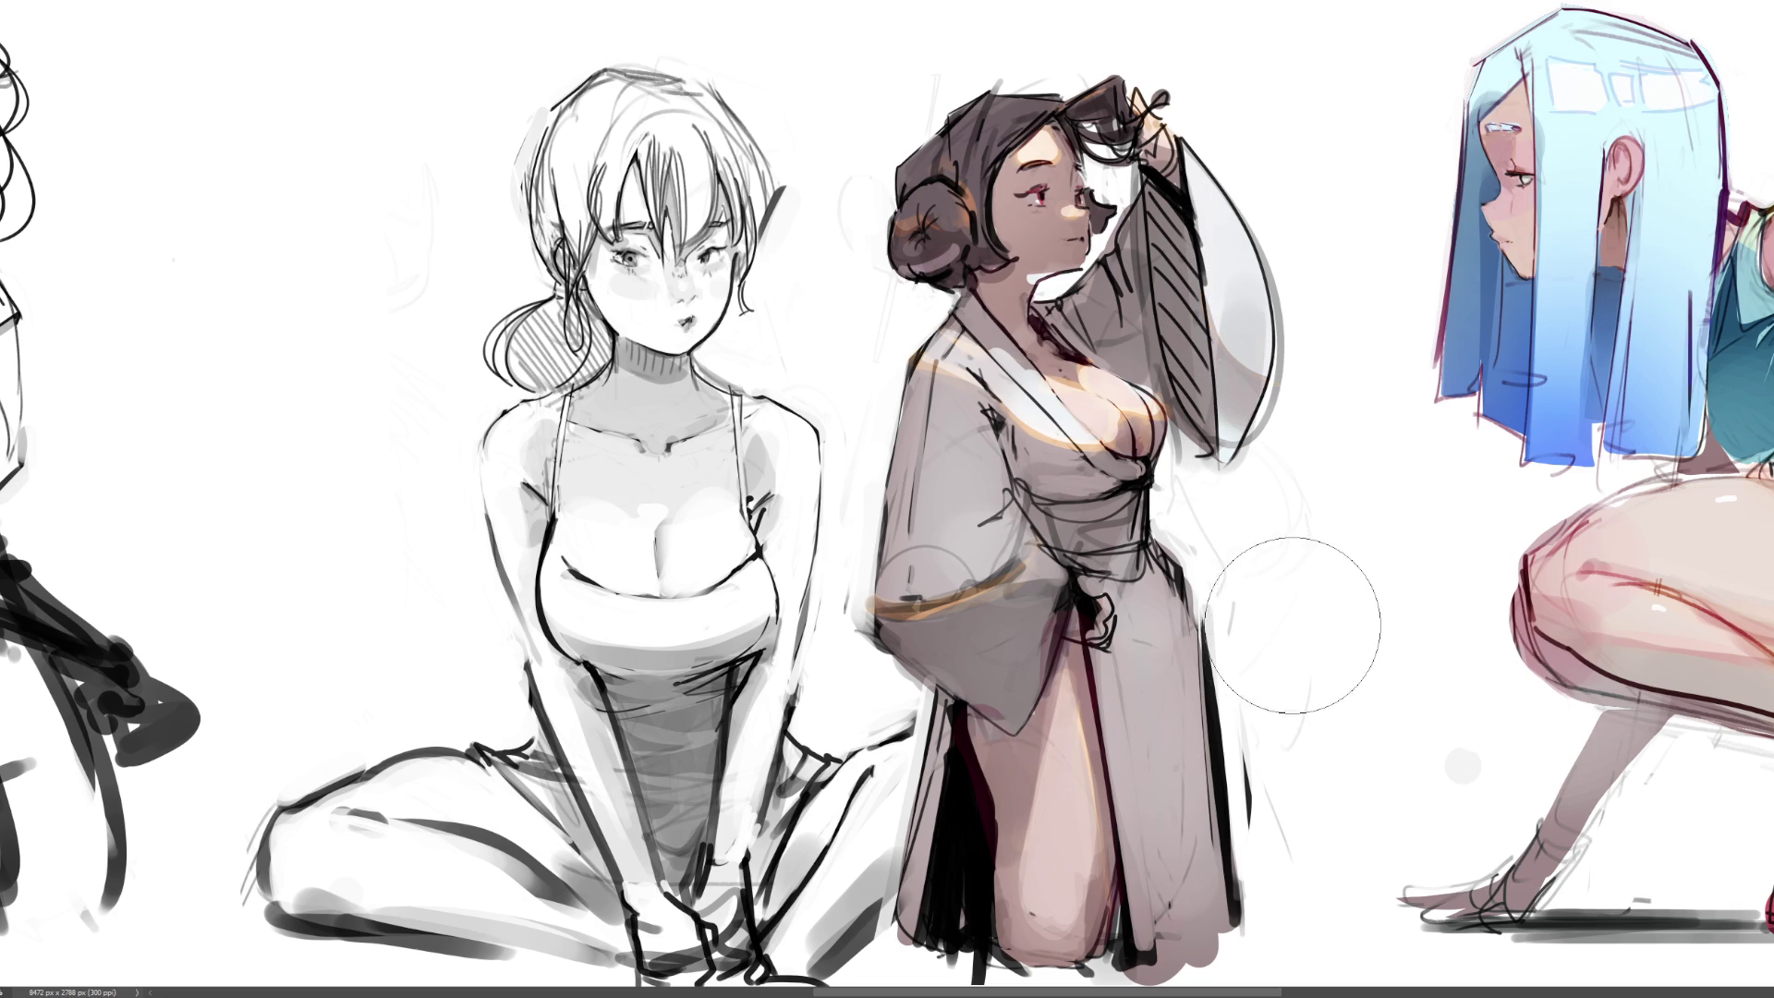
key("bracketleft")
key("bracketleft")
key("bracketleft")
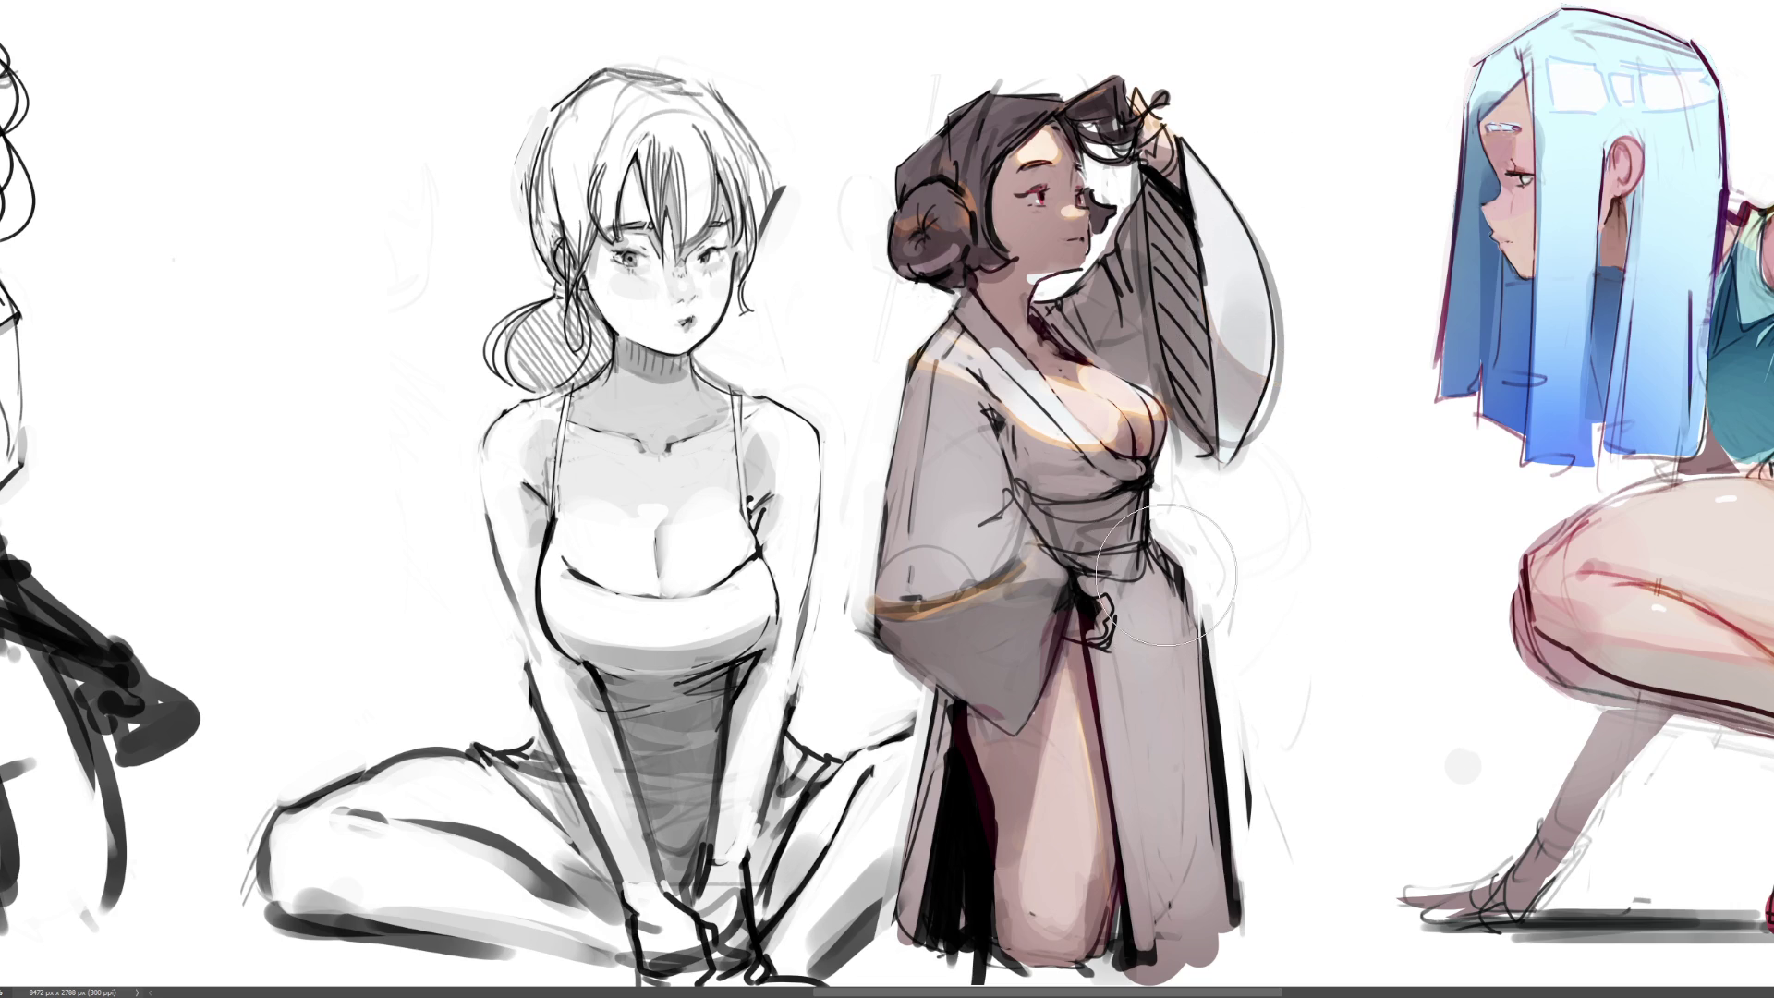
mouse_move(1028, 459)
left_mouse_down()
mouse_move(1086, 485)
mouse_move(1033, 451)
left_mouse_up()
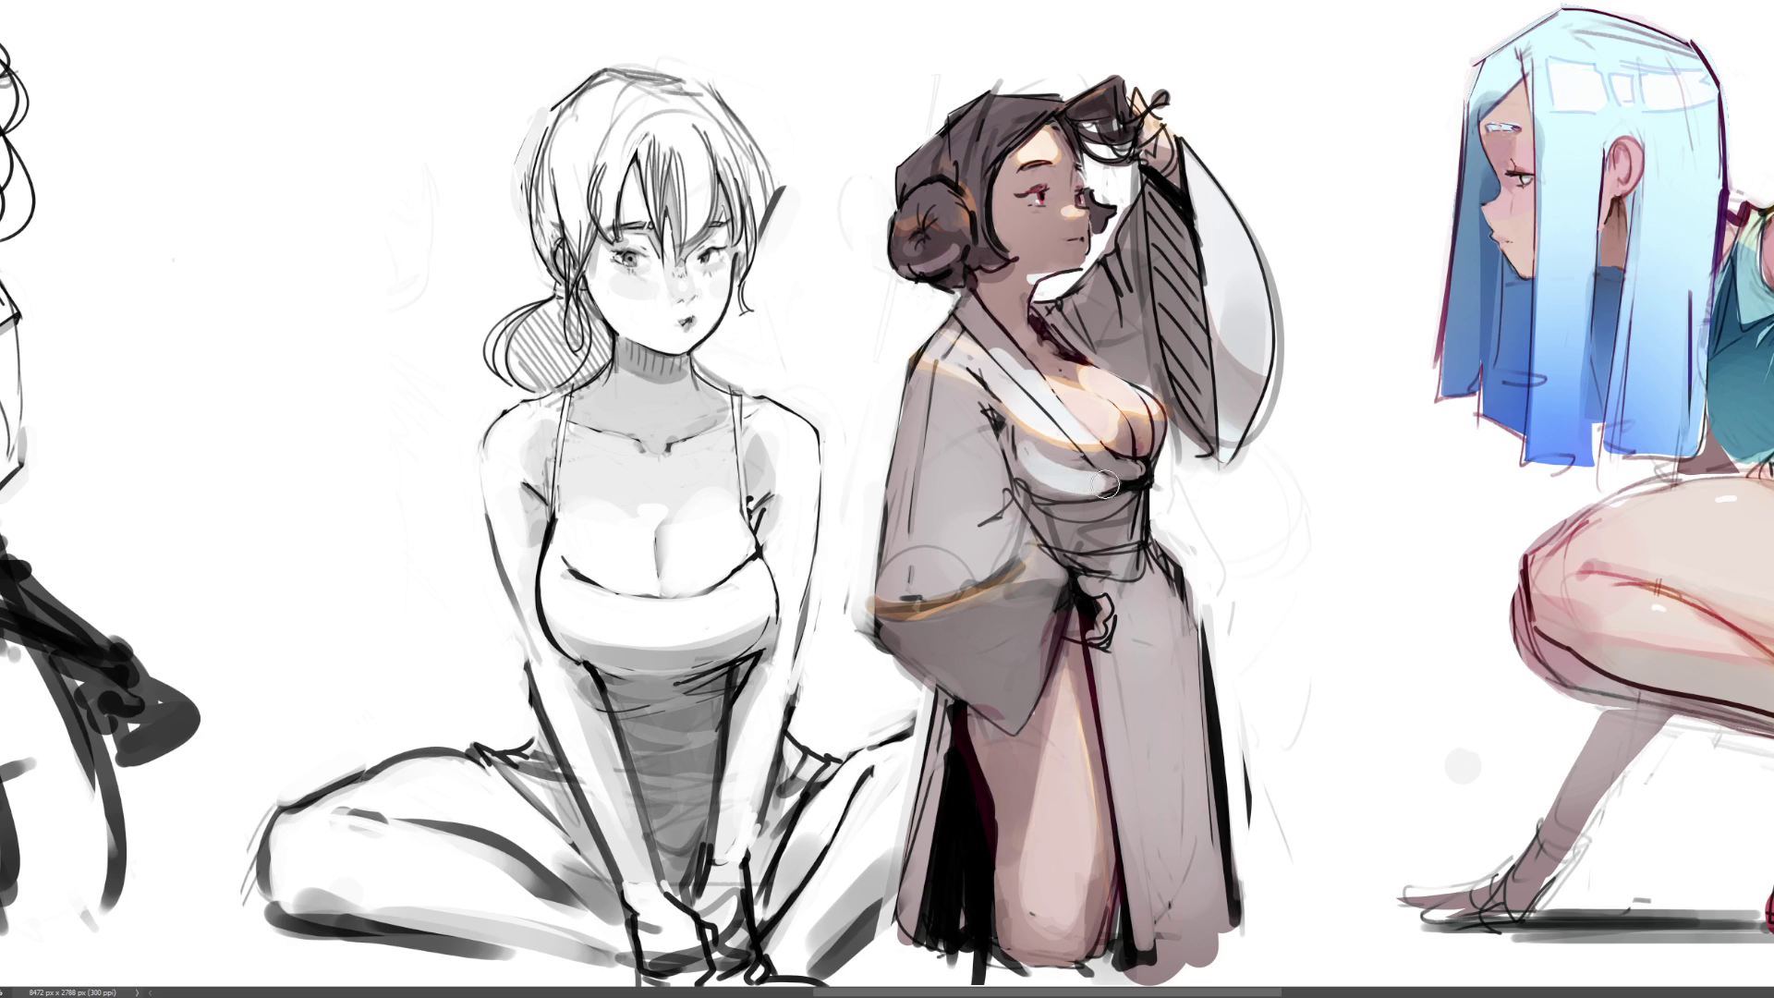
mouse_move(1023, 445)
left_mouse_down()
mouse_move(1072, 480)
mouse_move(1031, 446)
left_mouse_up()
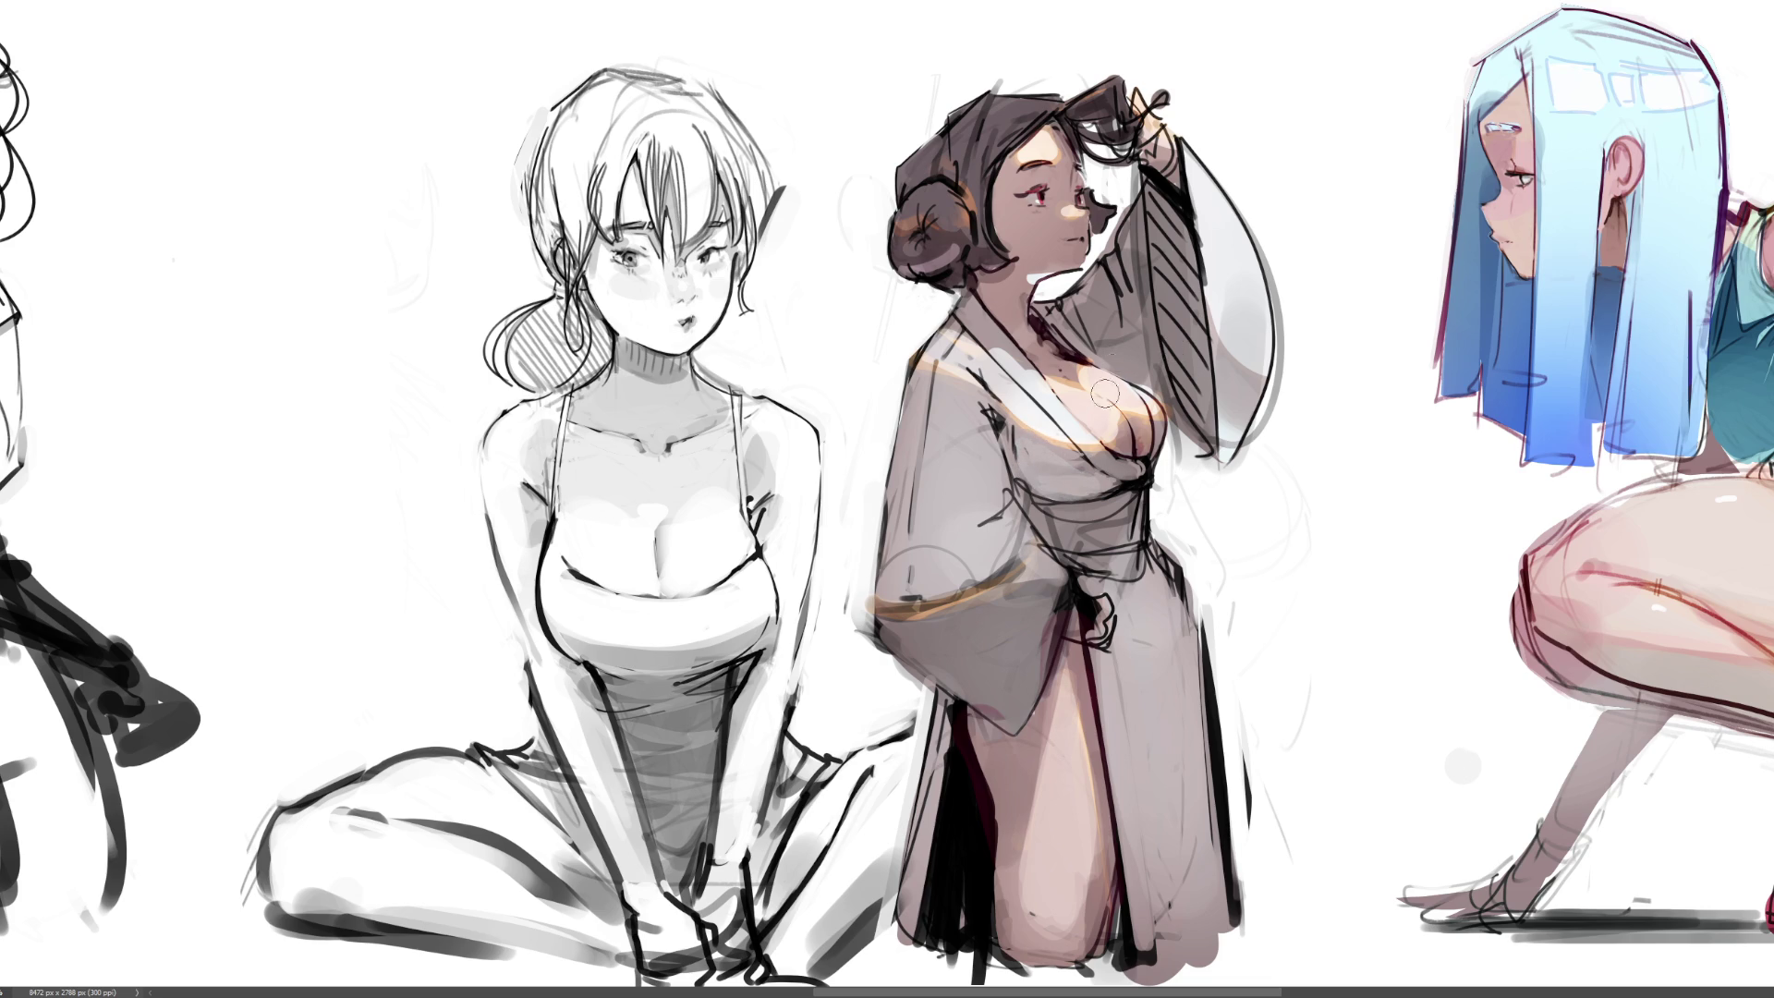
Lighten the robe below the chest and add a small light highlight on top of the hair
left_click_drag(1025, 452, 1085, 495)
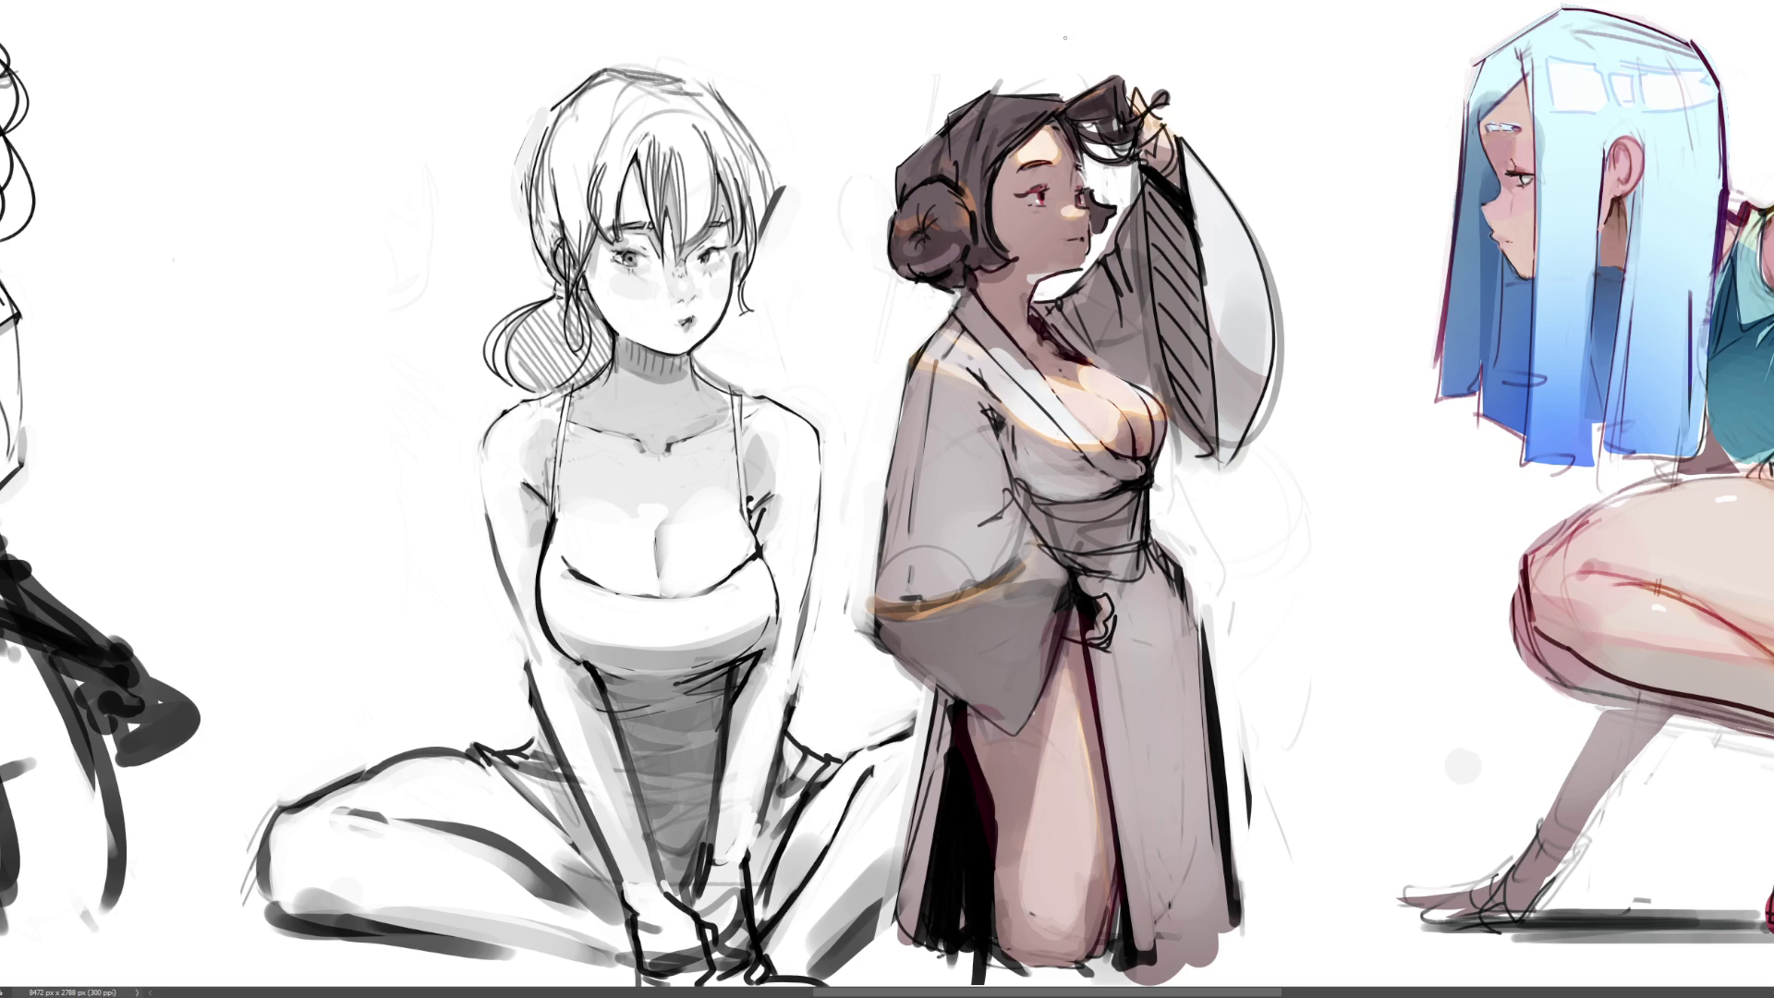
mouse_move(952, 127)
left_mouse_down()
mouse_move(977, 106)
mouse_move(961, 129)
mouse_move(1035, 107)
left_mouse_up()
key("ctrl+z")
key("ctrl+z")
left_click_drag(916, 163, 944, 143)
key("ctrl+minus")
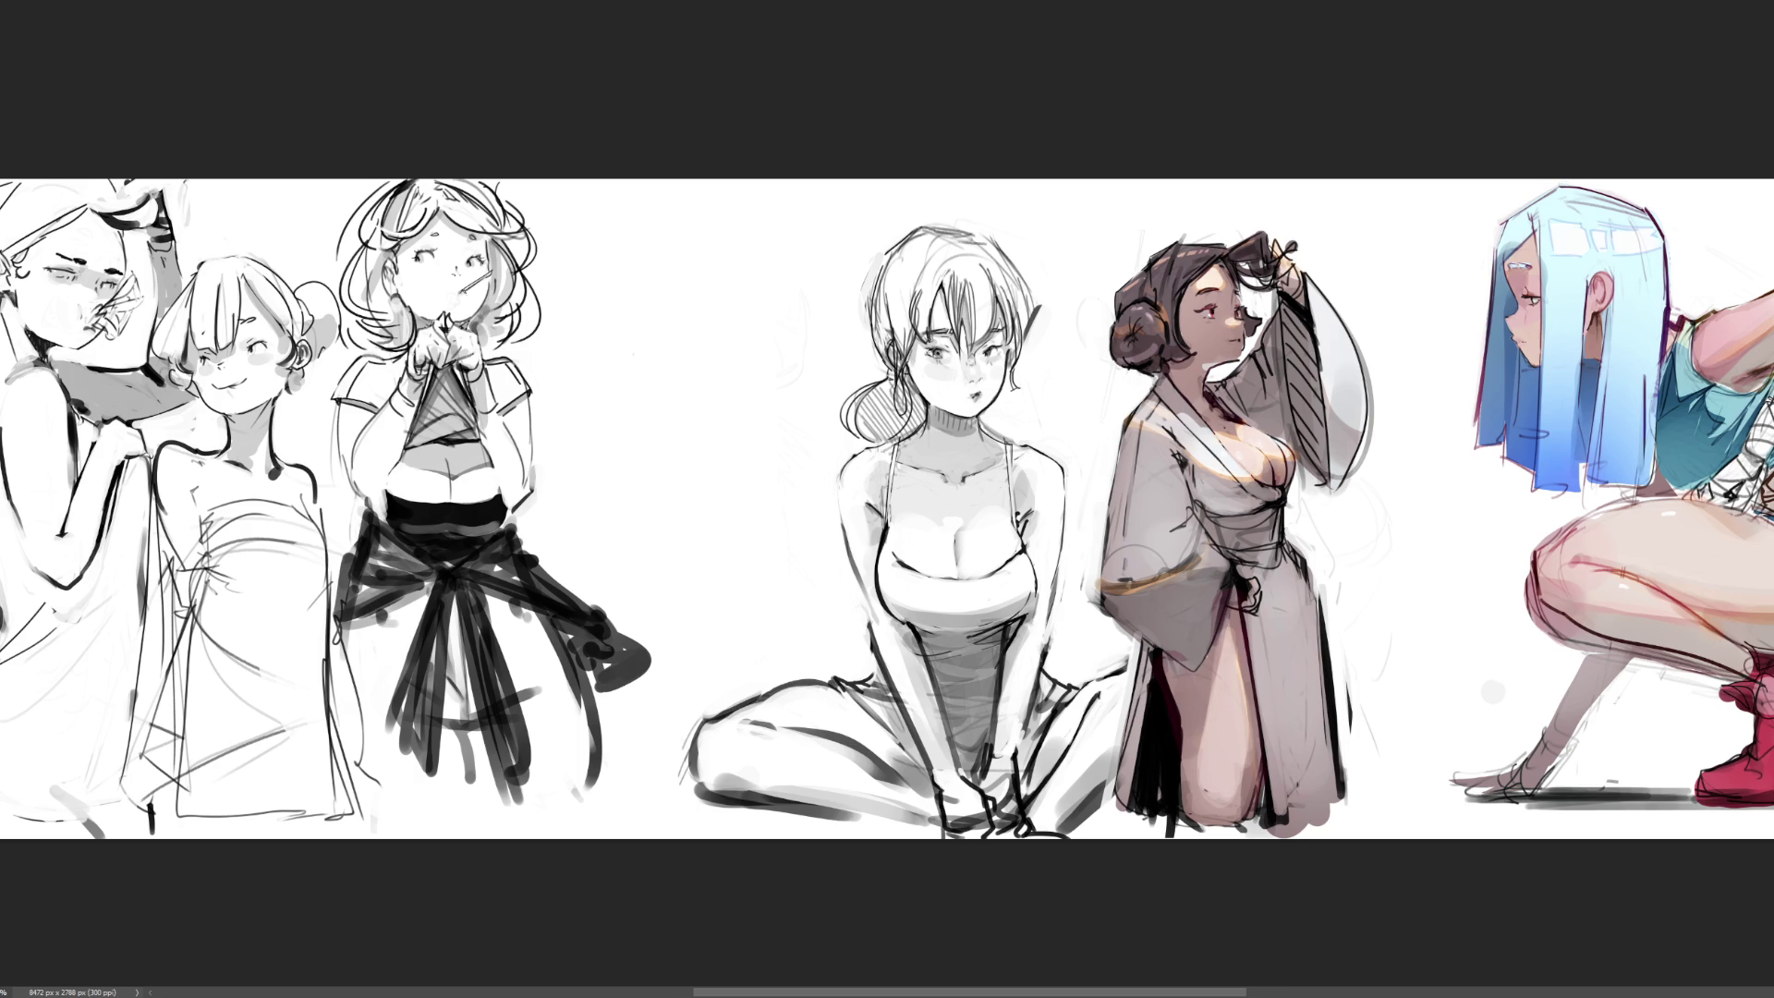
Save the sketch sheet and darken the kimono's left hem with dark edge strokes
key("ctrl+minus")
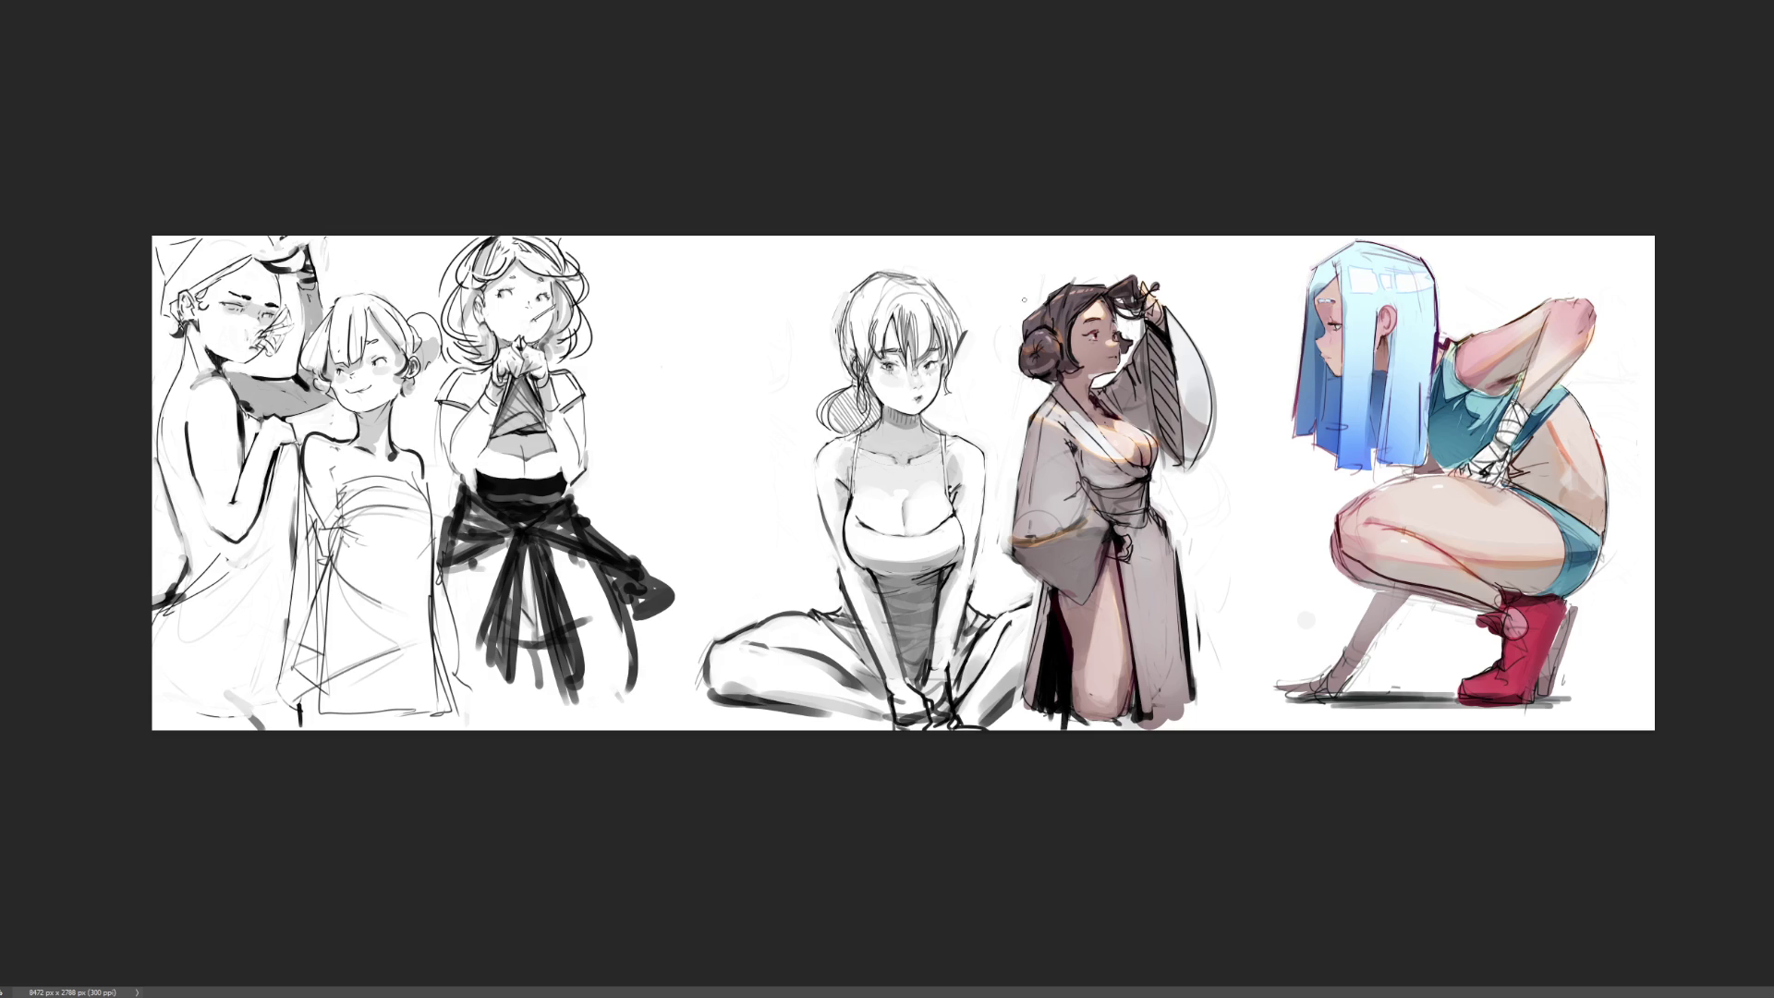
key("ctrl+s")
left_click_drag(1051, 580, 1027, 667)
left_click_drag(1065, 597, 1058, 621)
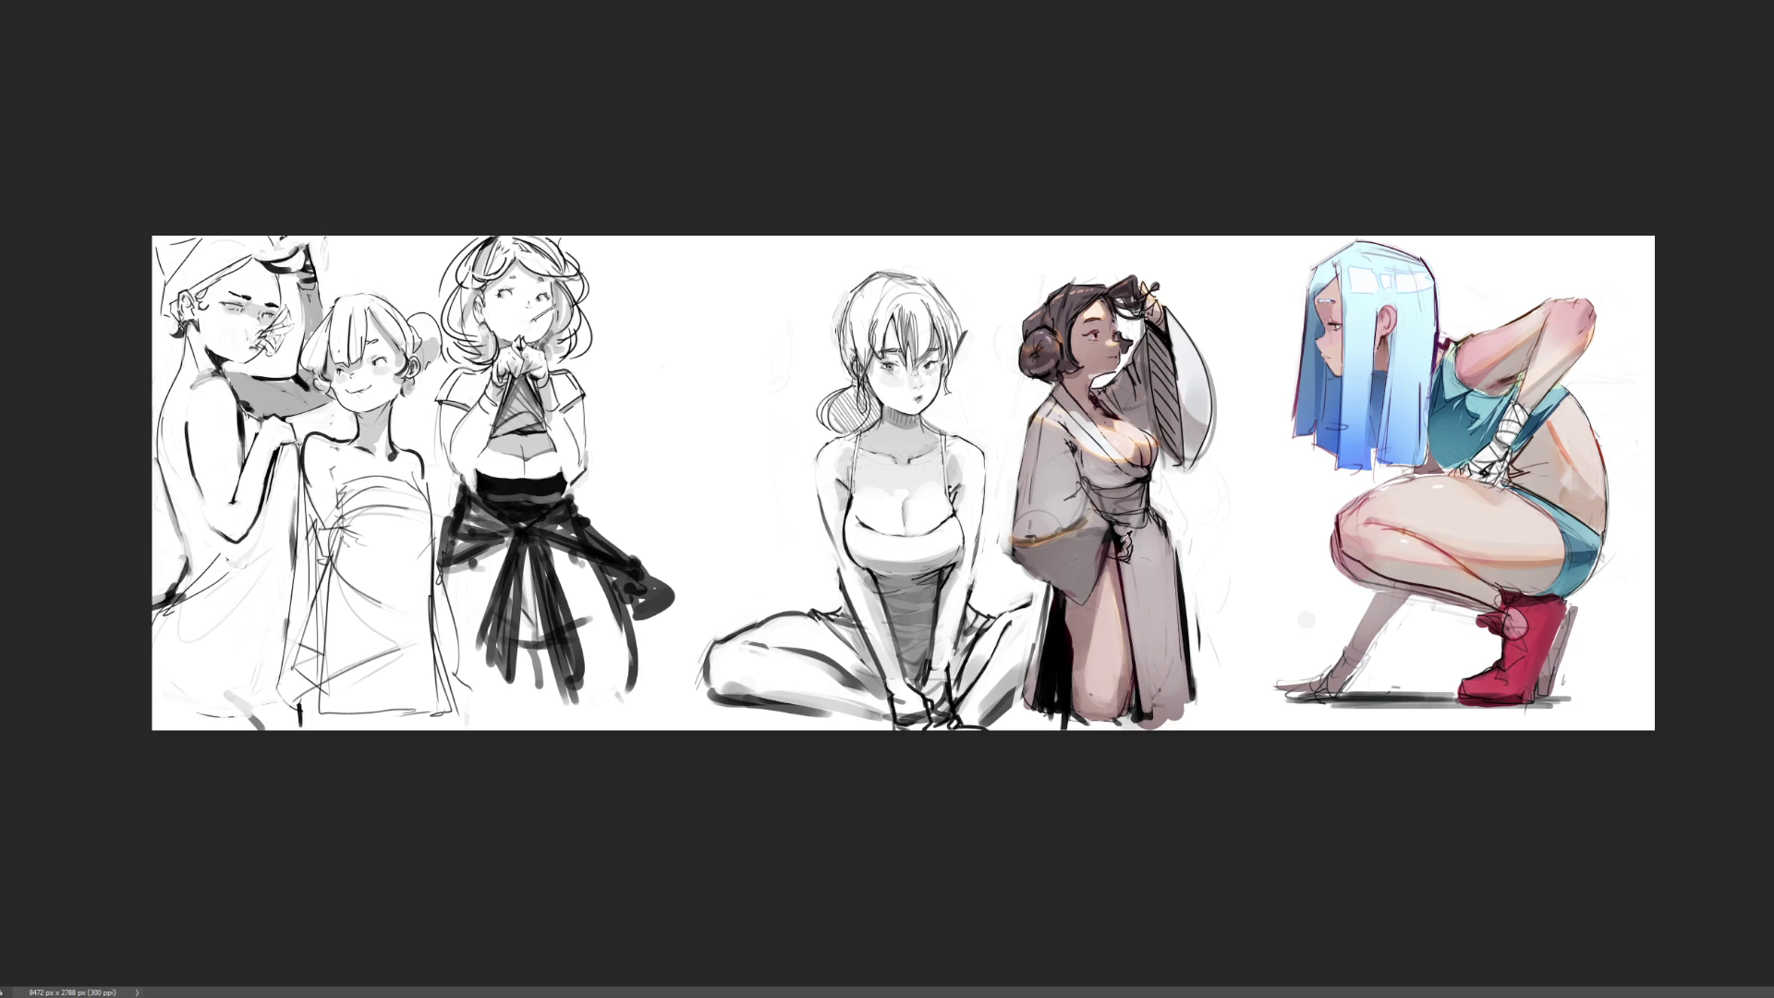
Soften the kimono's dark left edge, keeping only the first lightening stroke
left_click_drag(1054, 592, 1040, 655)
mouse_move(1061, 596)
left_mouse_down()
mouse_move(1040, 680)
mouse_move(1045, 641)
left_mouse_up()
key("ctrl+z")
key("ctrl+z")
key("ctrl+z")
key("ctrl+shift+z")
key("ctrl+shift+z")
key("ctrl+z")
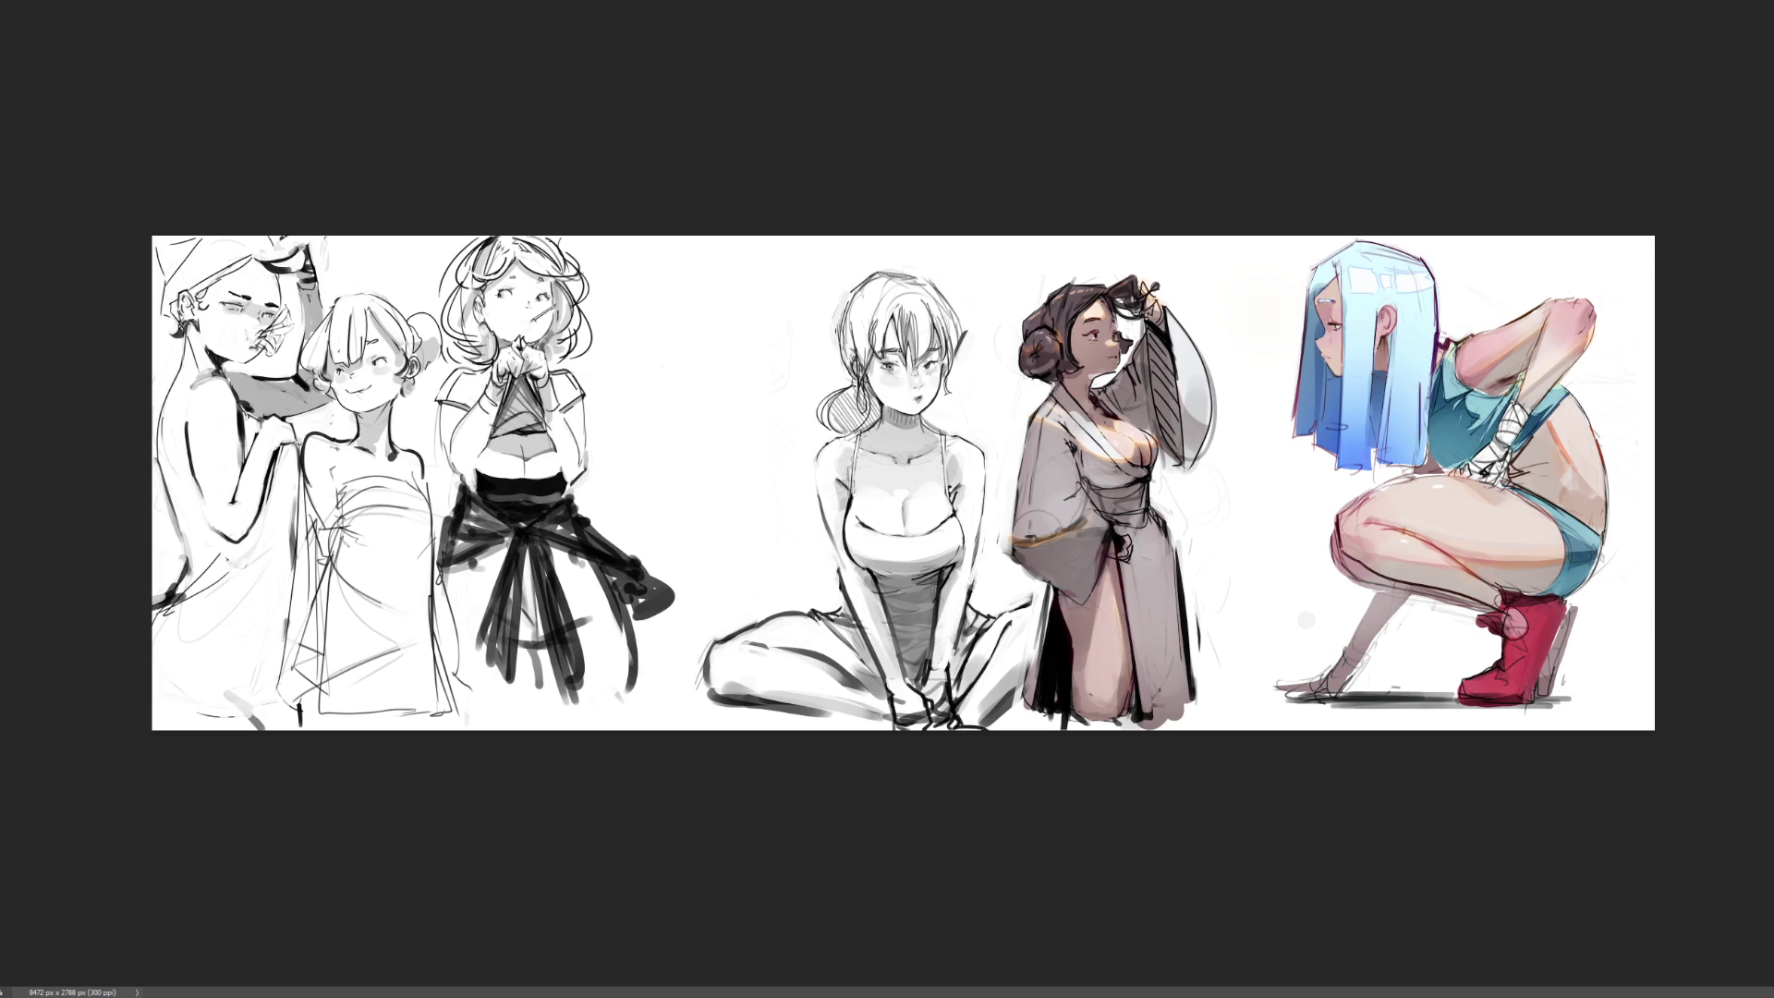
Lasso the seated figure and shift it left, away from the kimono figure
key("ctrl+plus")
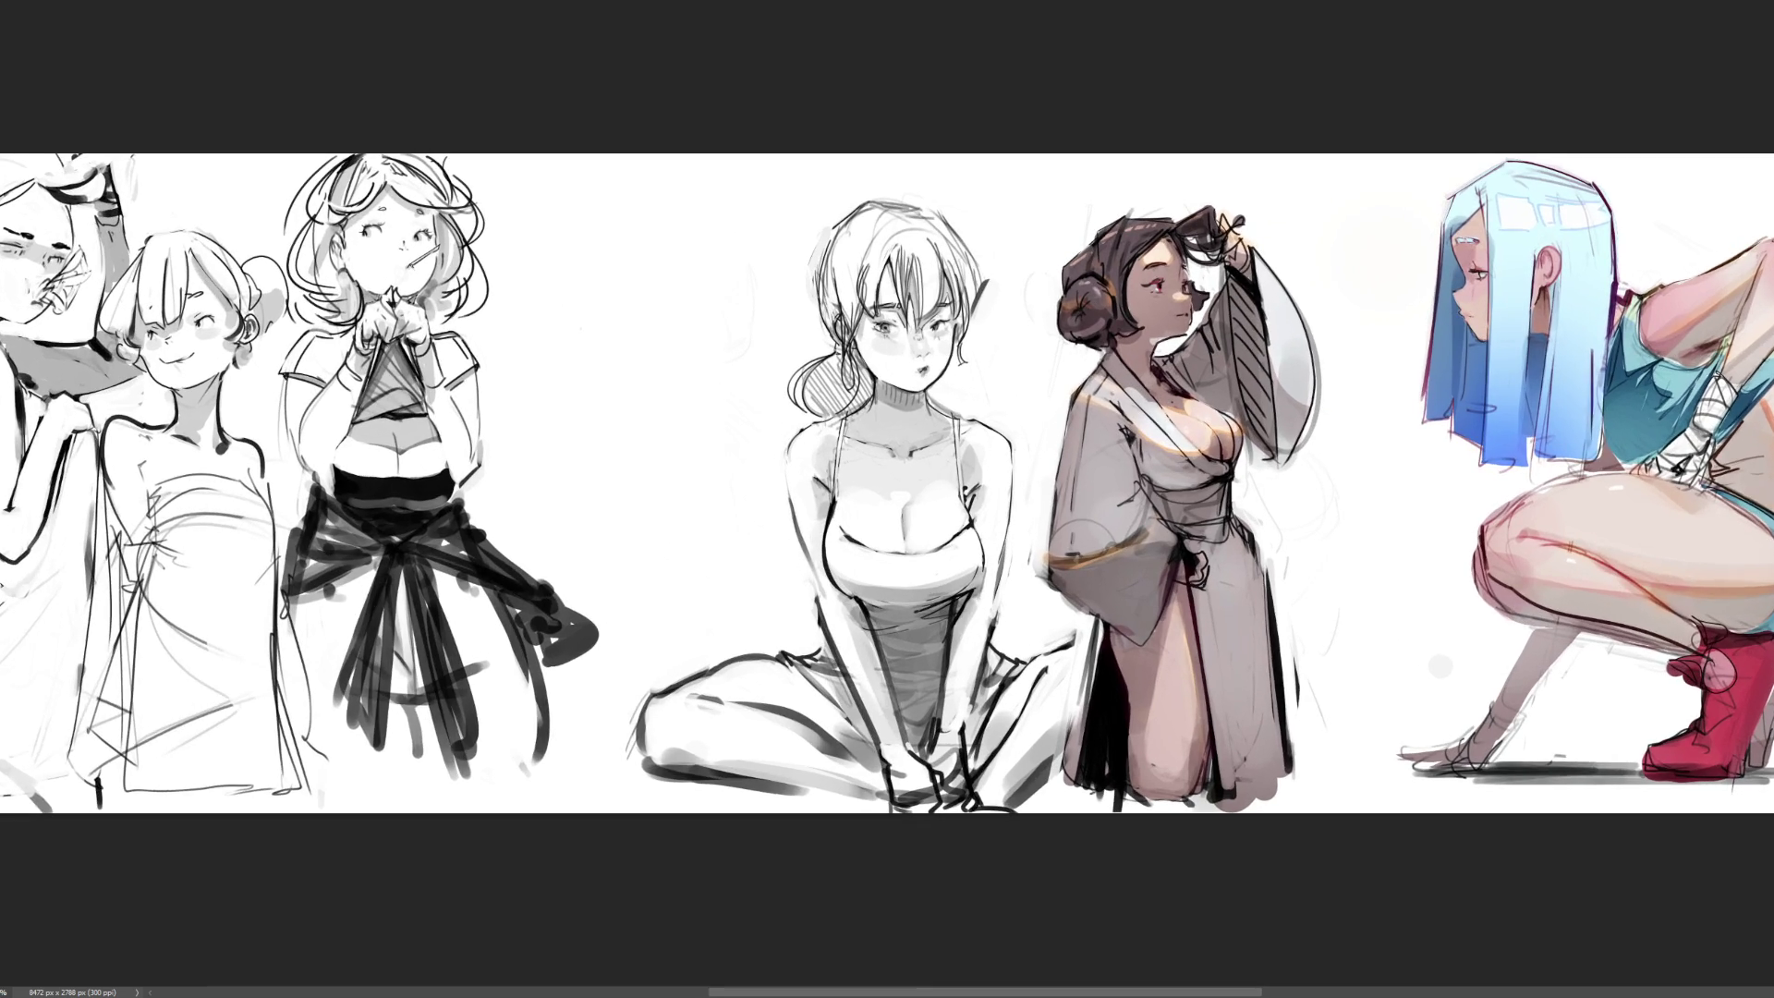
key("ctrl+plus")
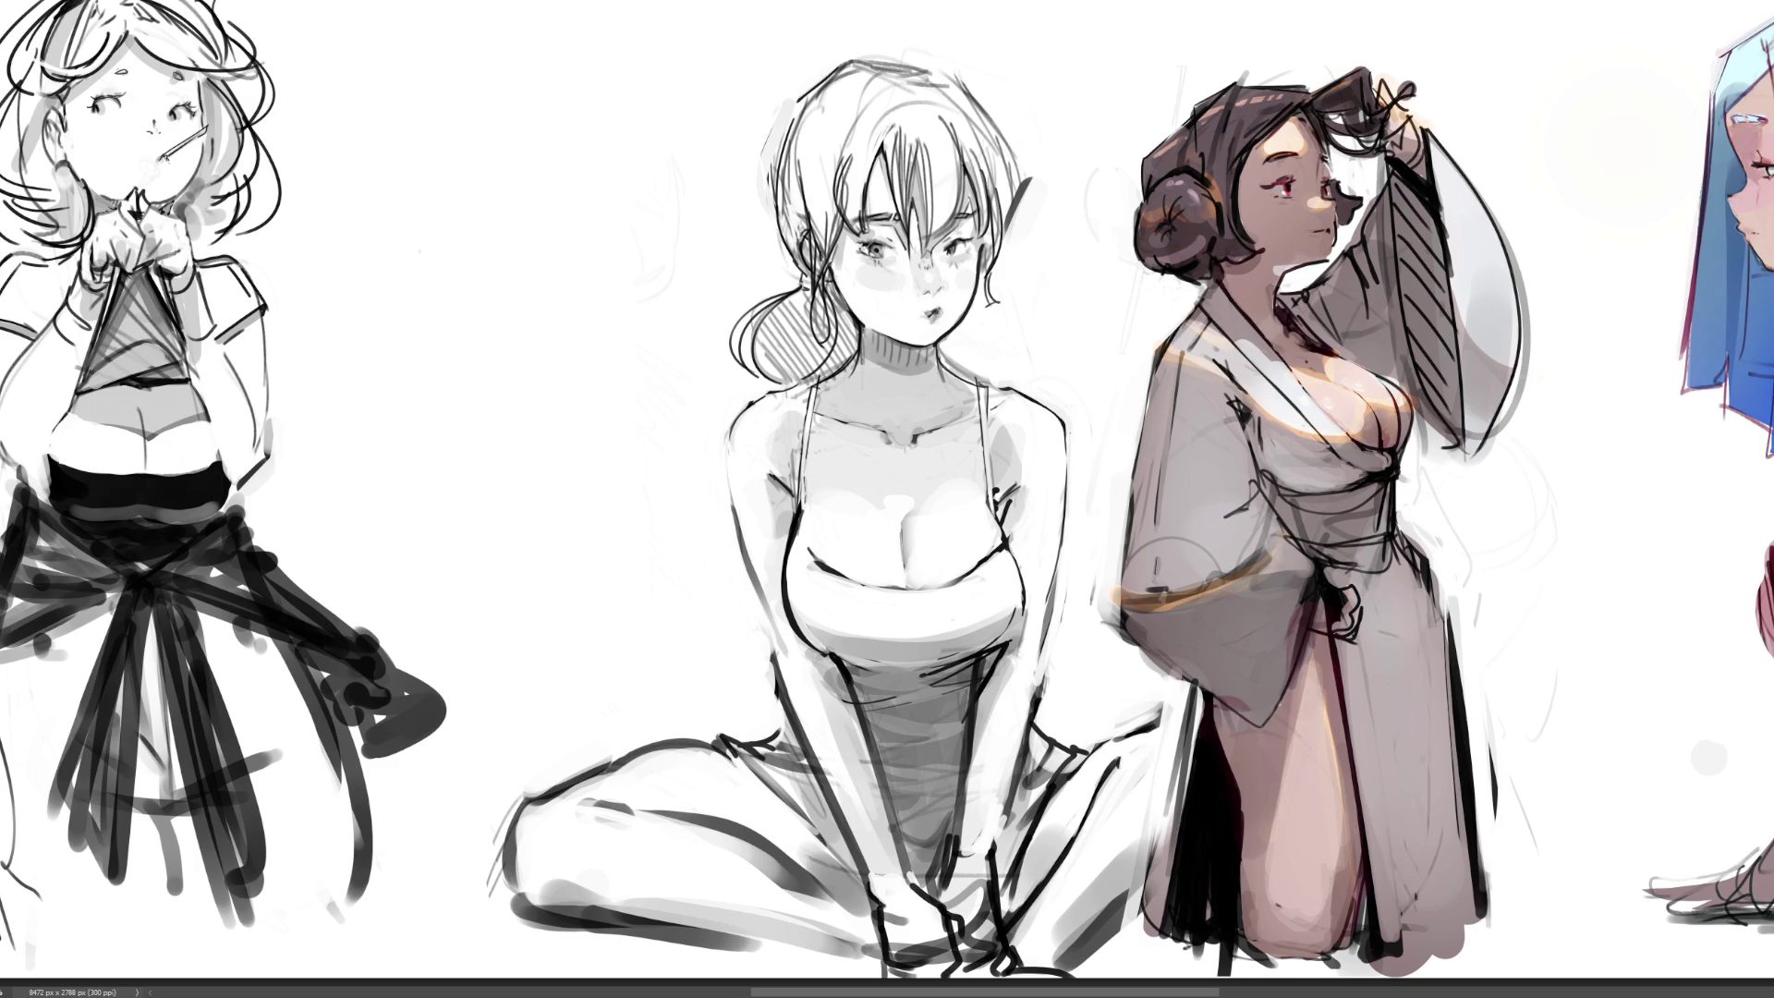
mouse_move(573, 134)
left_mouse_down()
mouse_move(1027, 19)
mouse_move(1099, 558)
mouse_move(1089, 659)
mouse_move(1158, 705)
mouse_move(1175, 790)
mouse_move(1148, 860)
mouse_move(1150, 966)
mouse_move(931, 977)
mouse_move(504, 932)
mouse_move(556, 691)
mouse_move(591, 665)
left_mouse_up()
key("Delete")
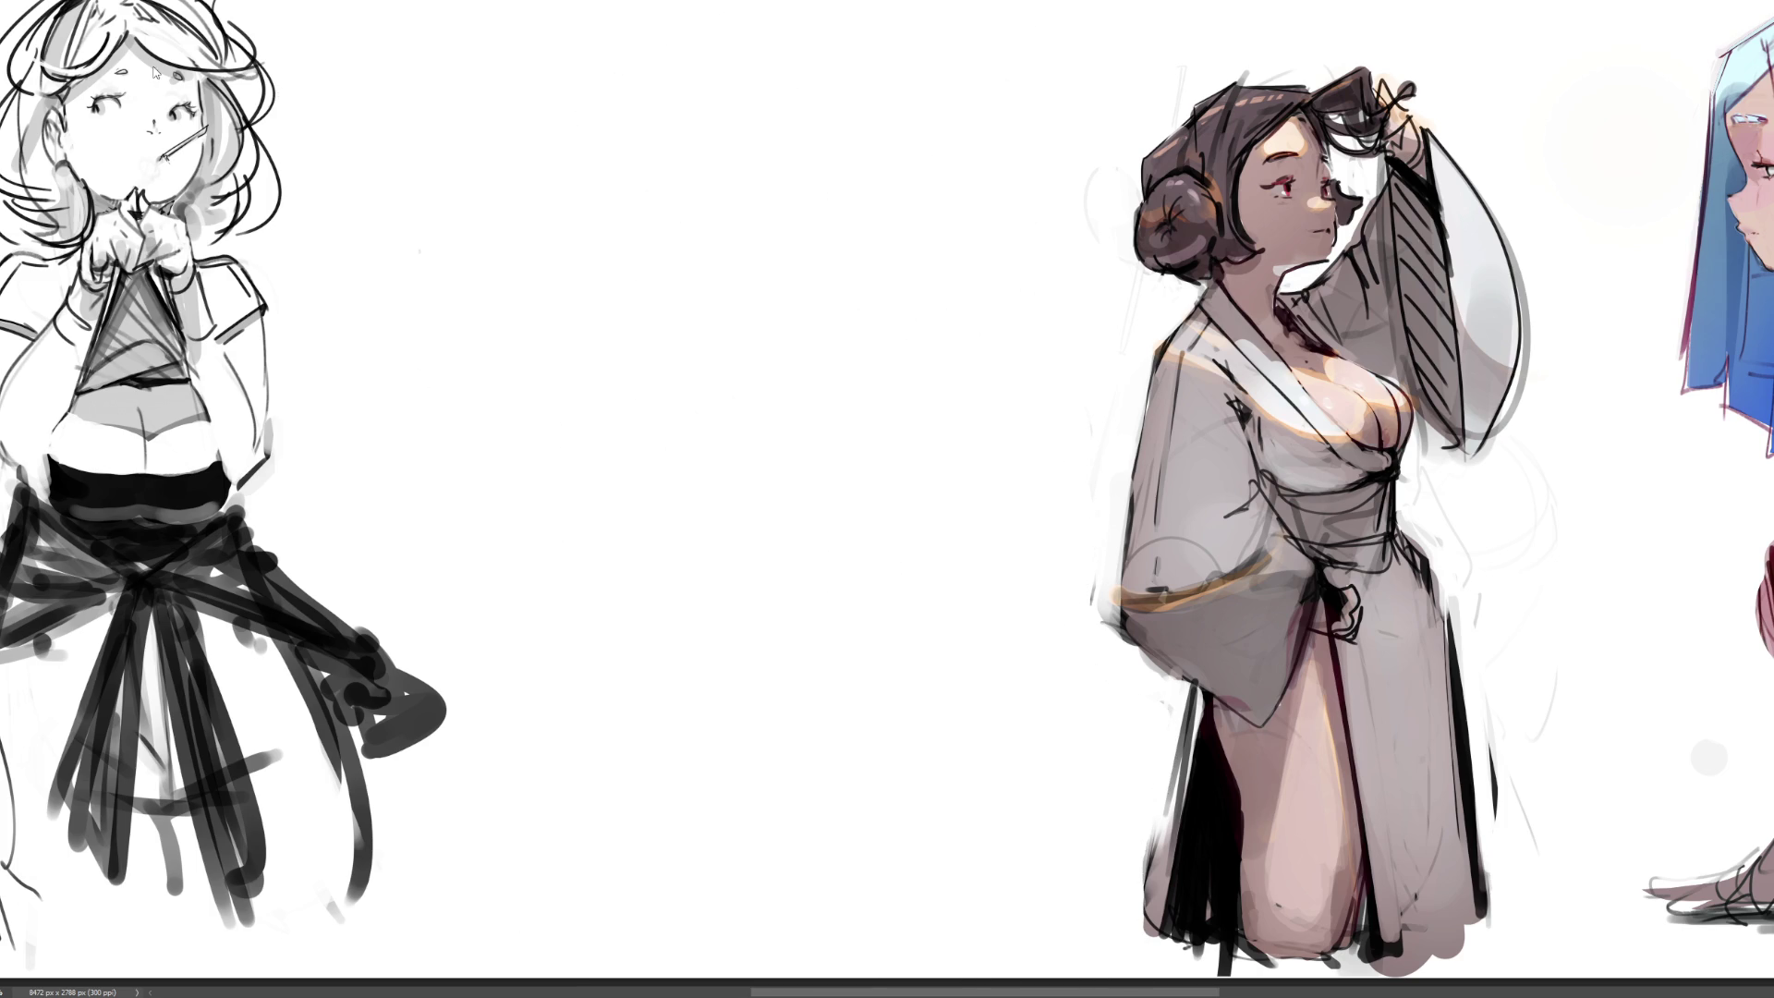
key("ctrl+z")
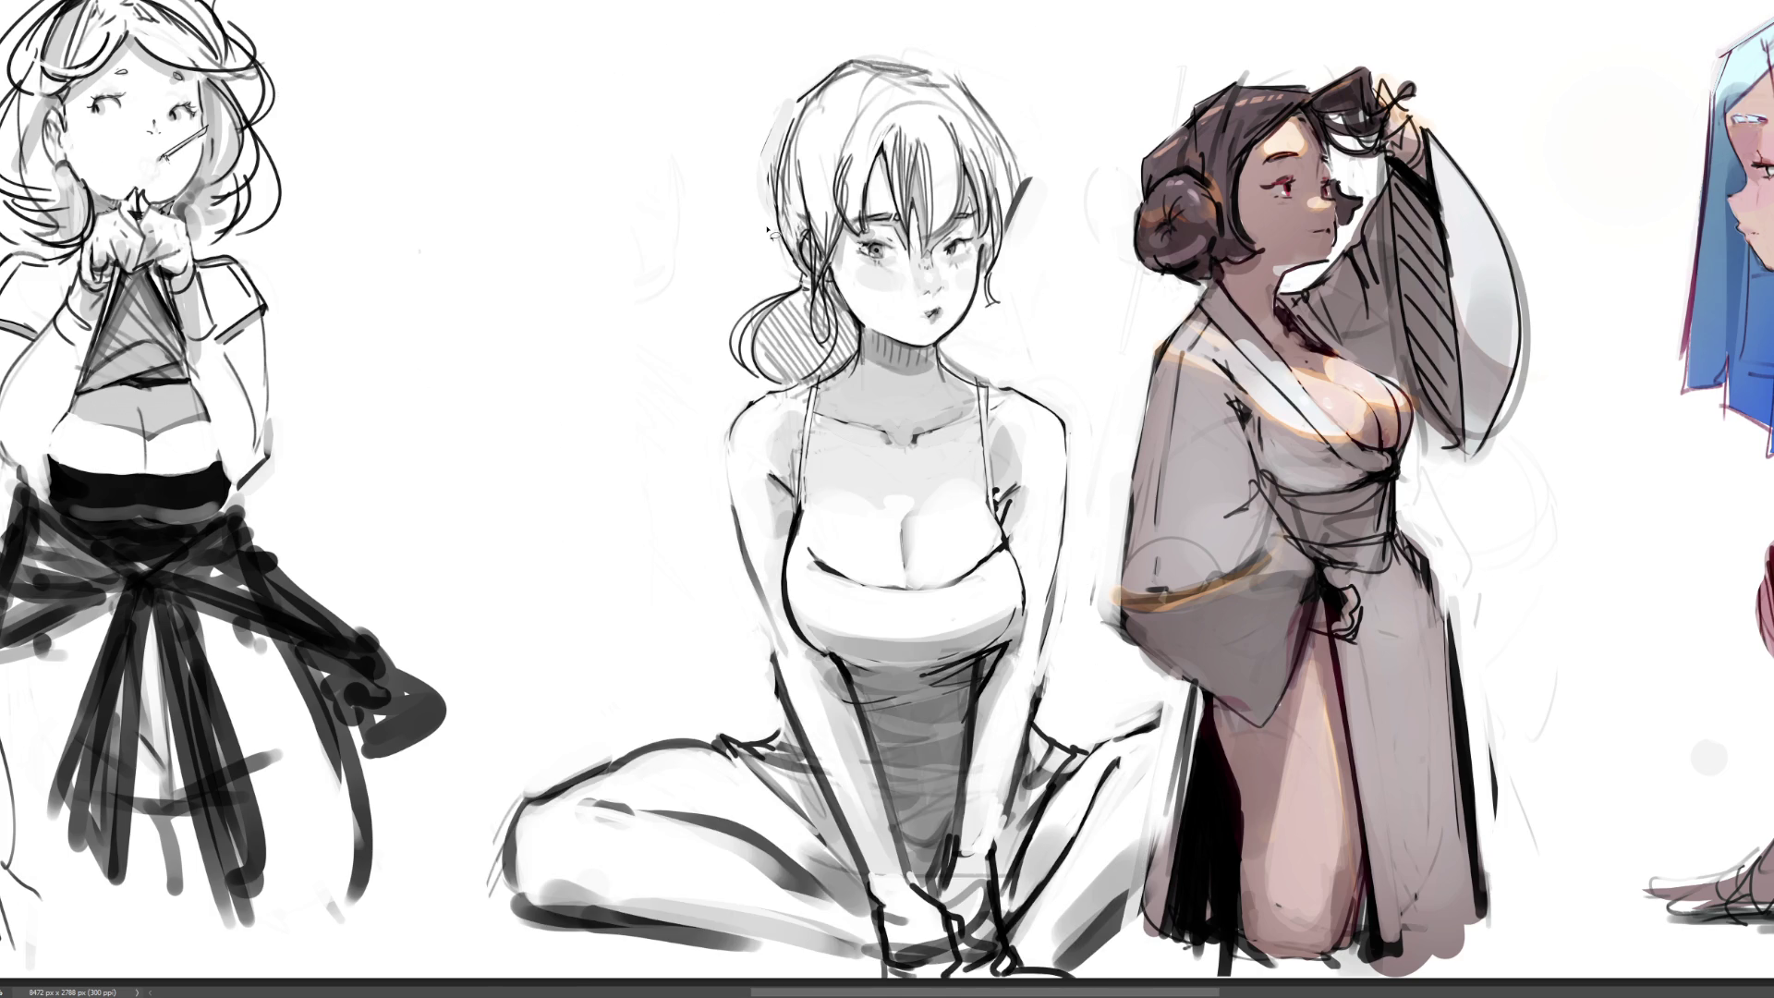
left_click_drag(800, 268, 684, 268)
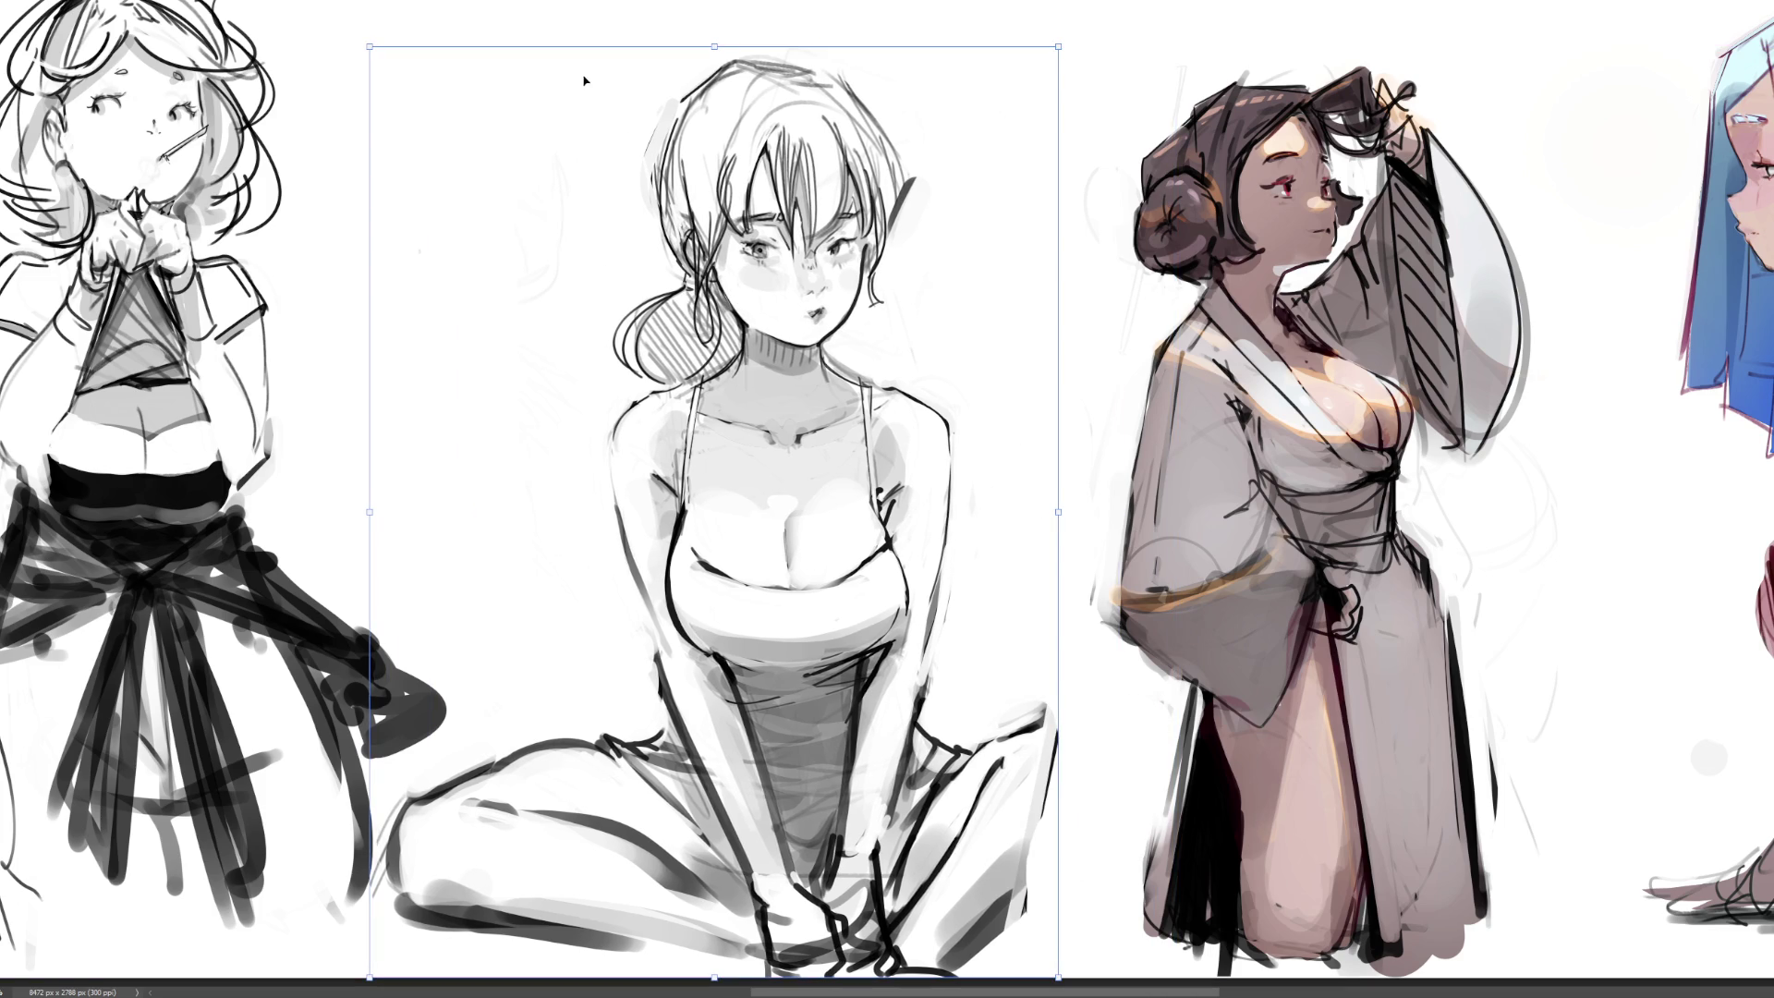
key("ctrl+d")
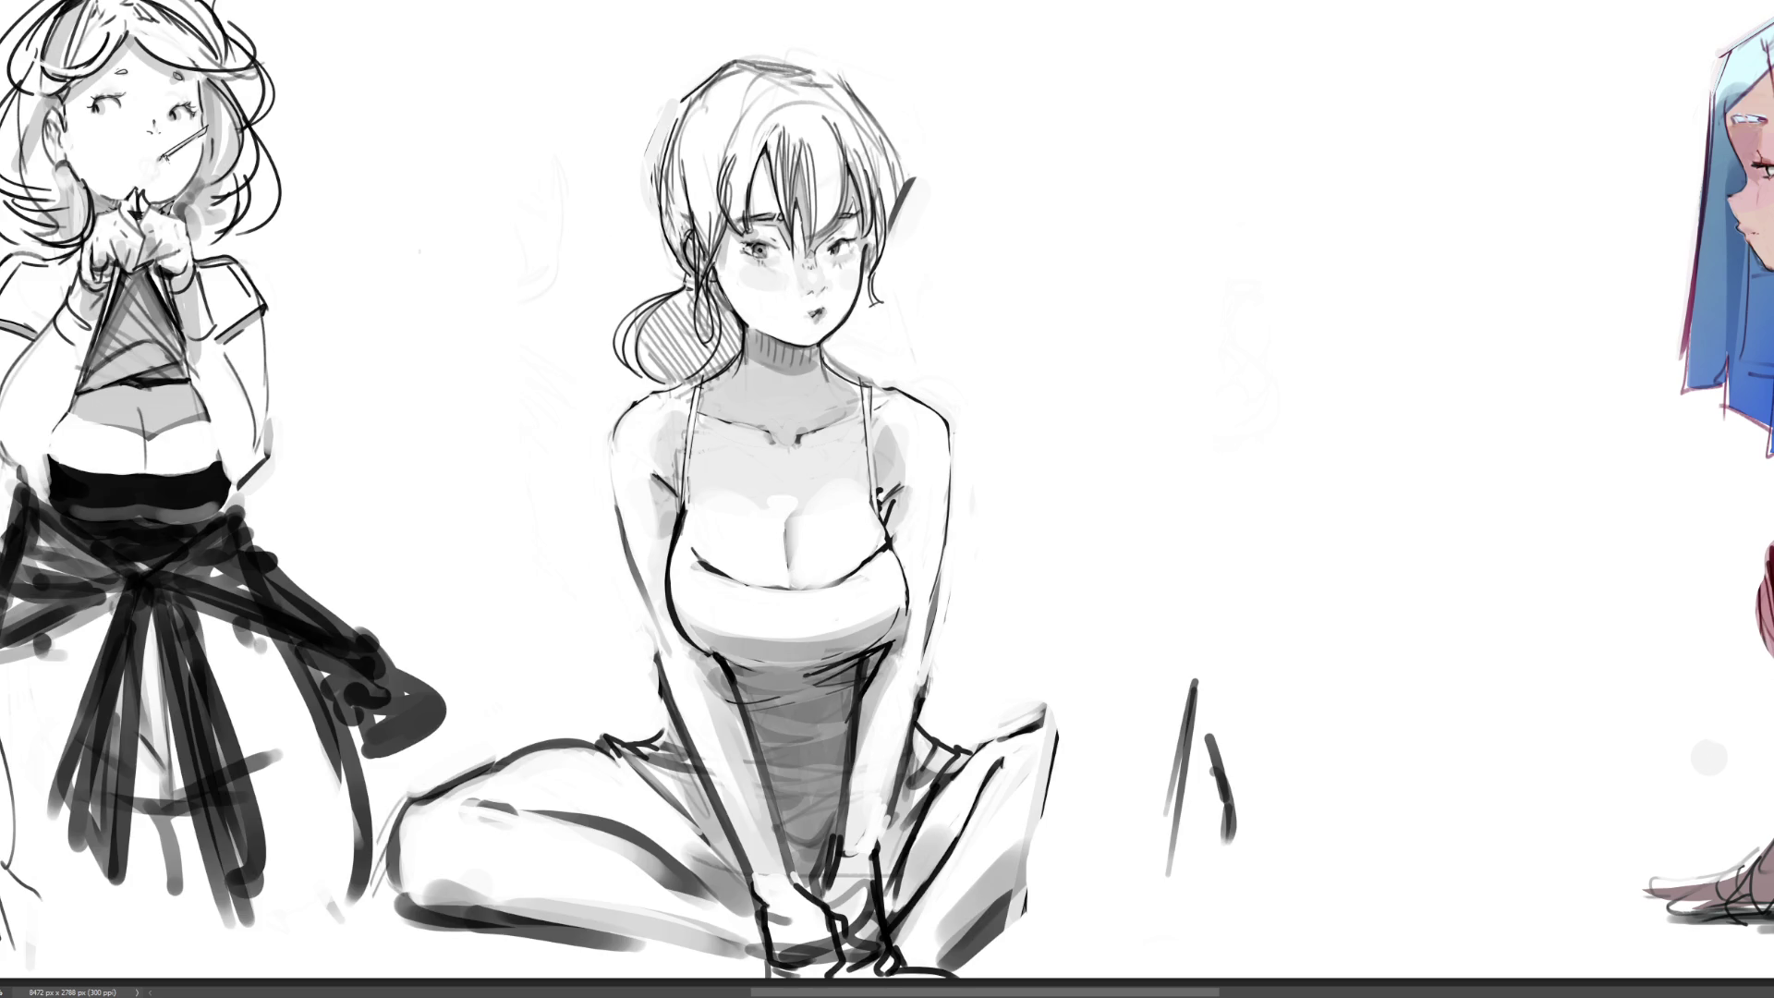
Erase the stray strokes in the empty area to the right
mouse_move(1687, 617)
left_mouse_down()
mouse_move(1114, 382)
mouse_move(1080, 915)
mouse_move(1540, 938)
left_mouse_up()
key("Delete")
key("ctrl+shift+a")
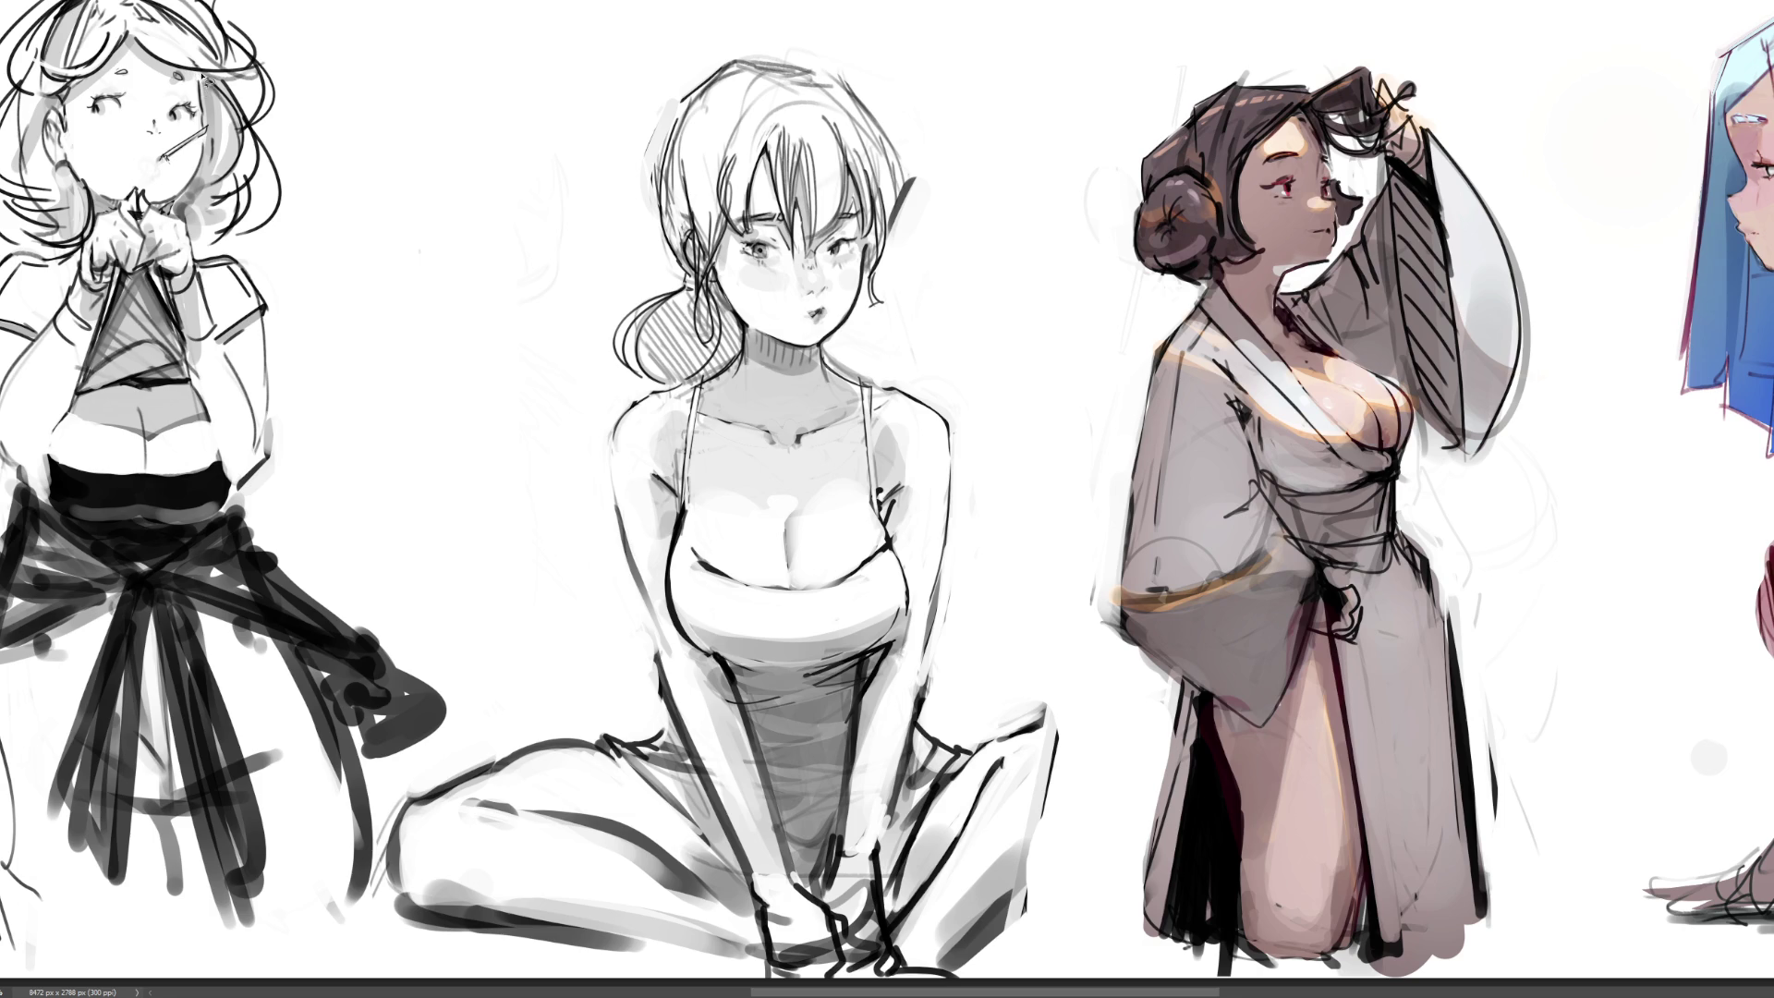
key("ctrl+z")
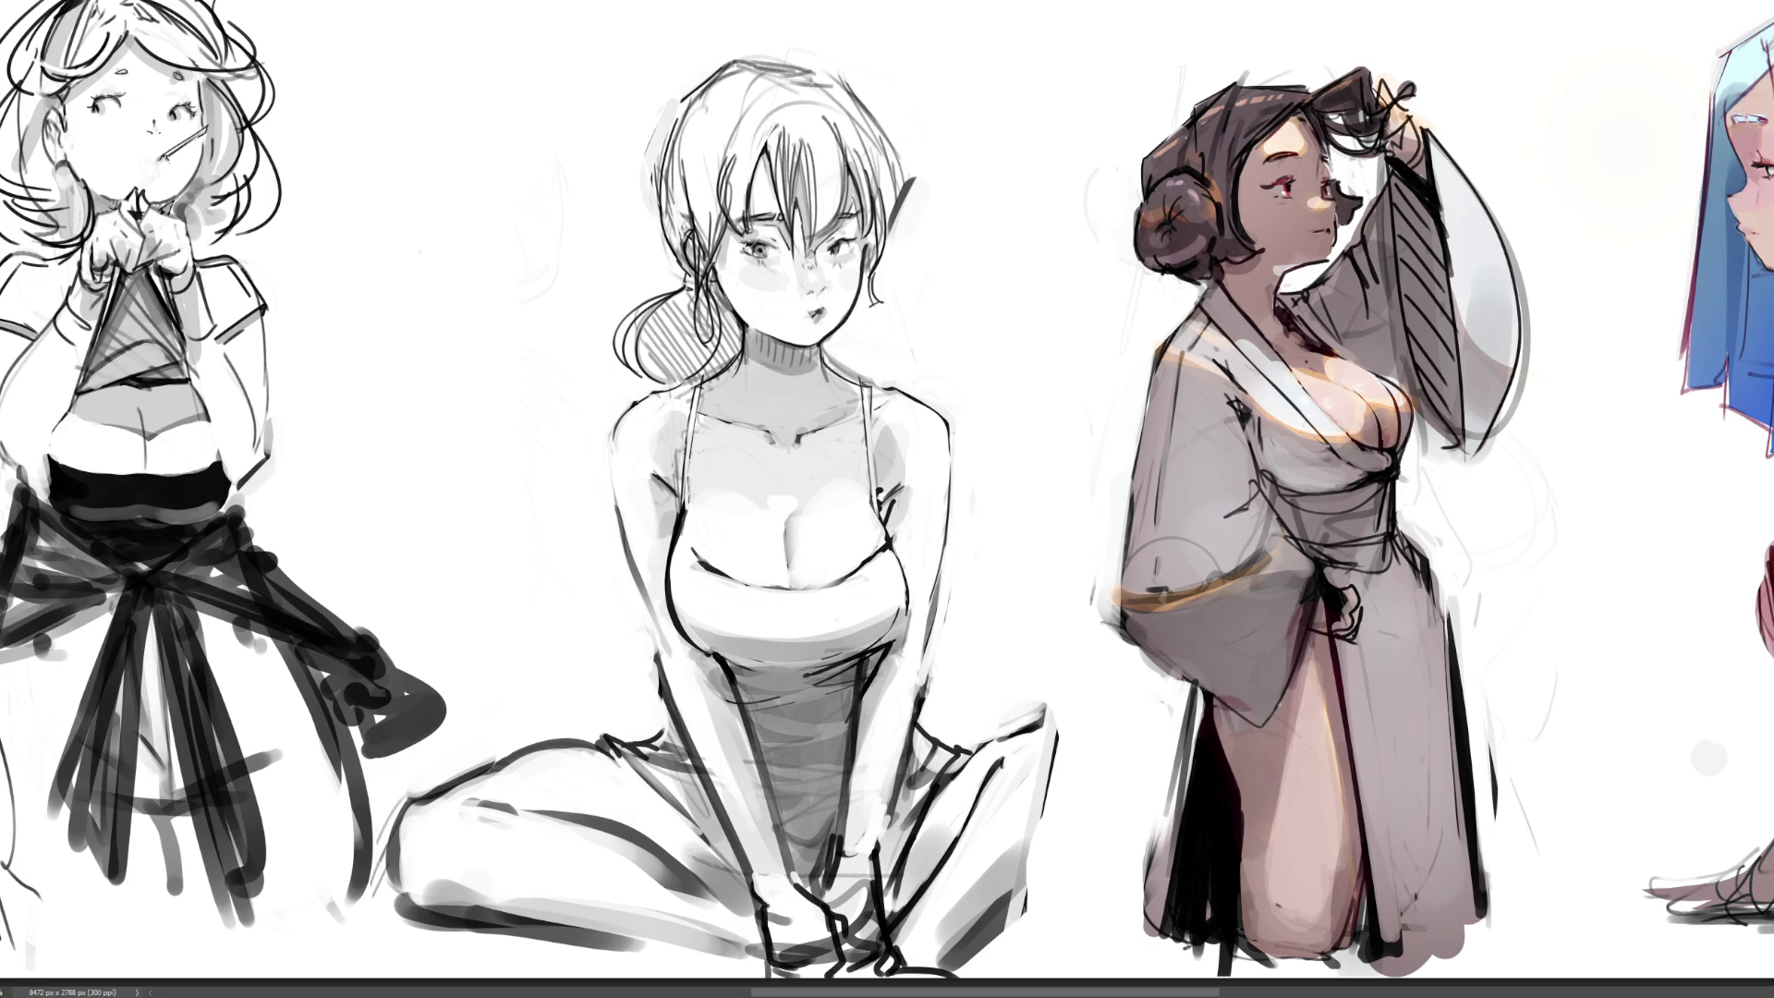
key("ctrl+minus")
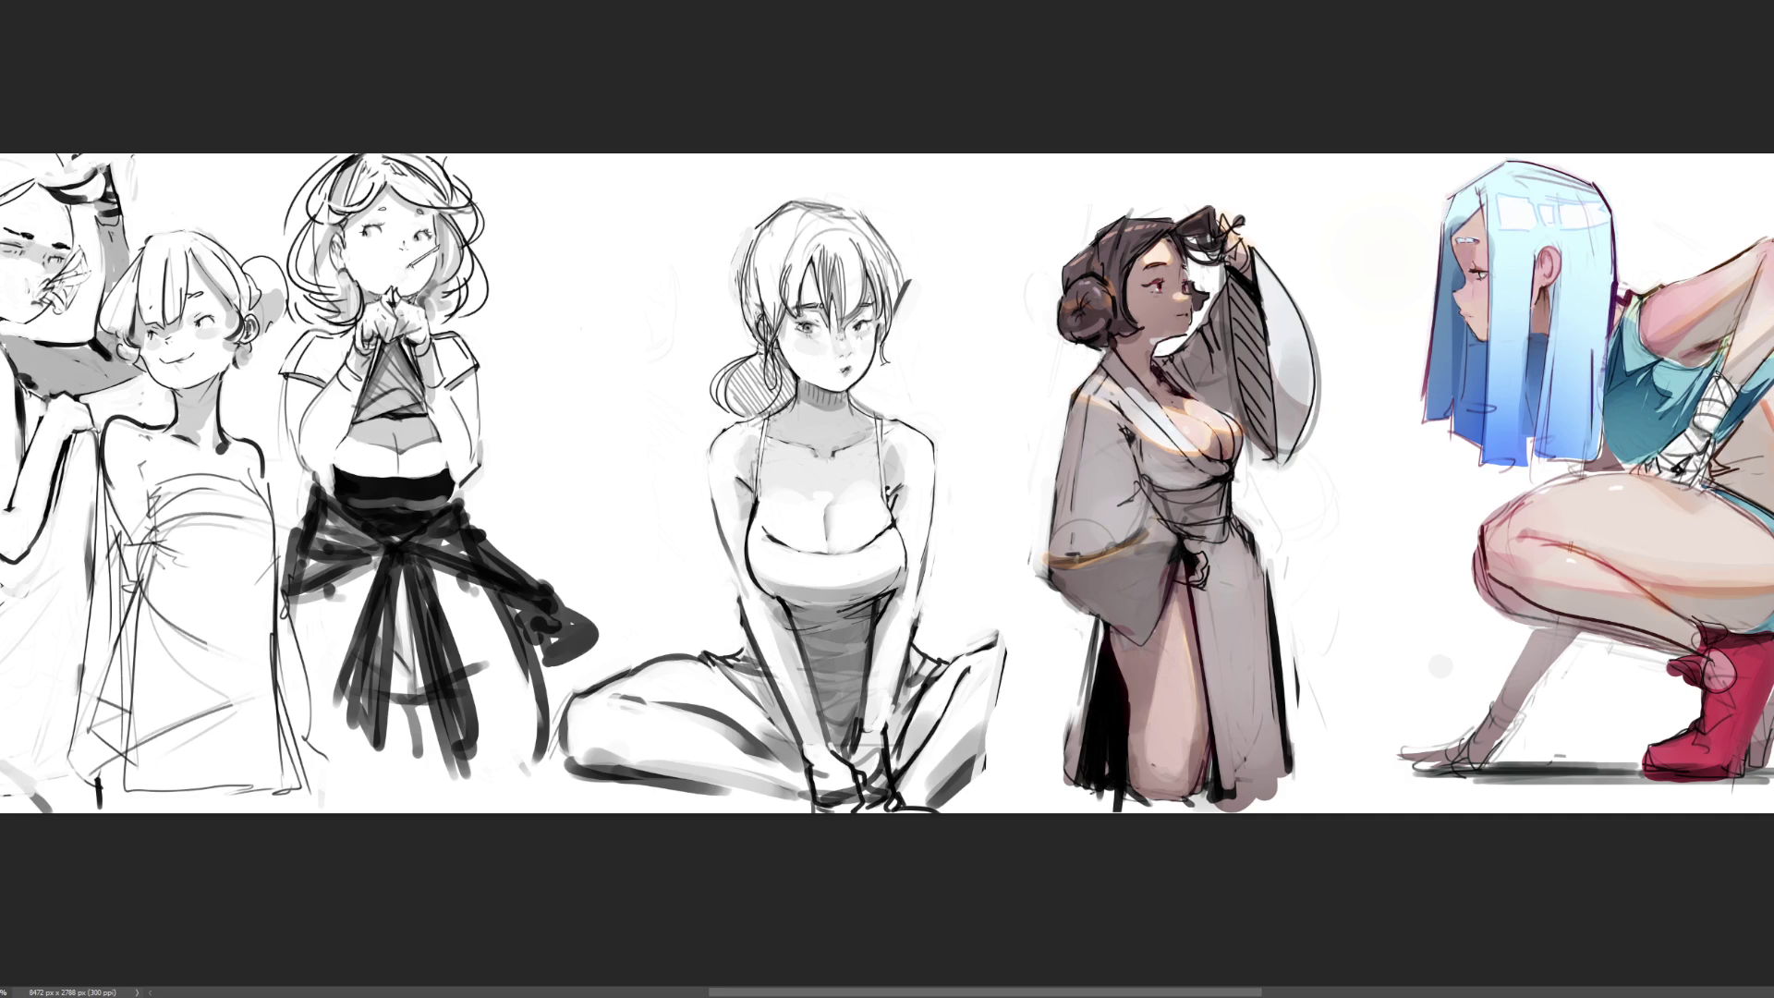
key("ctrl+plus")
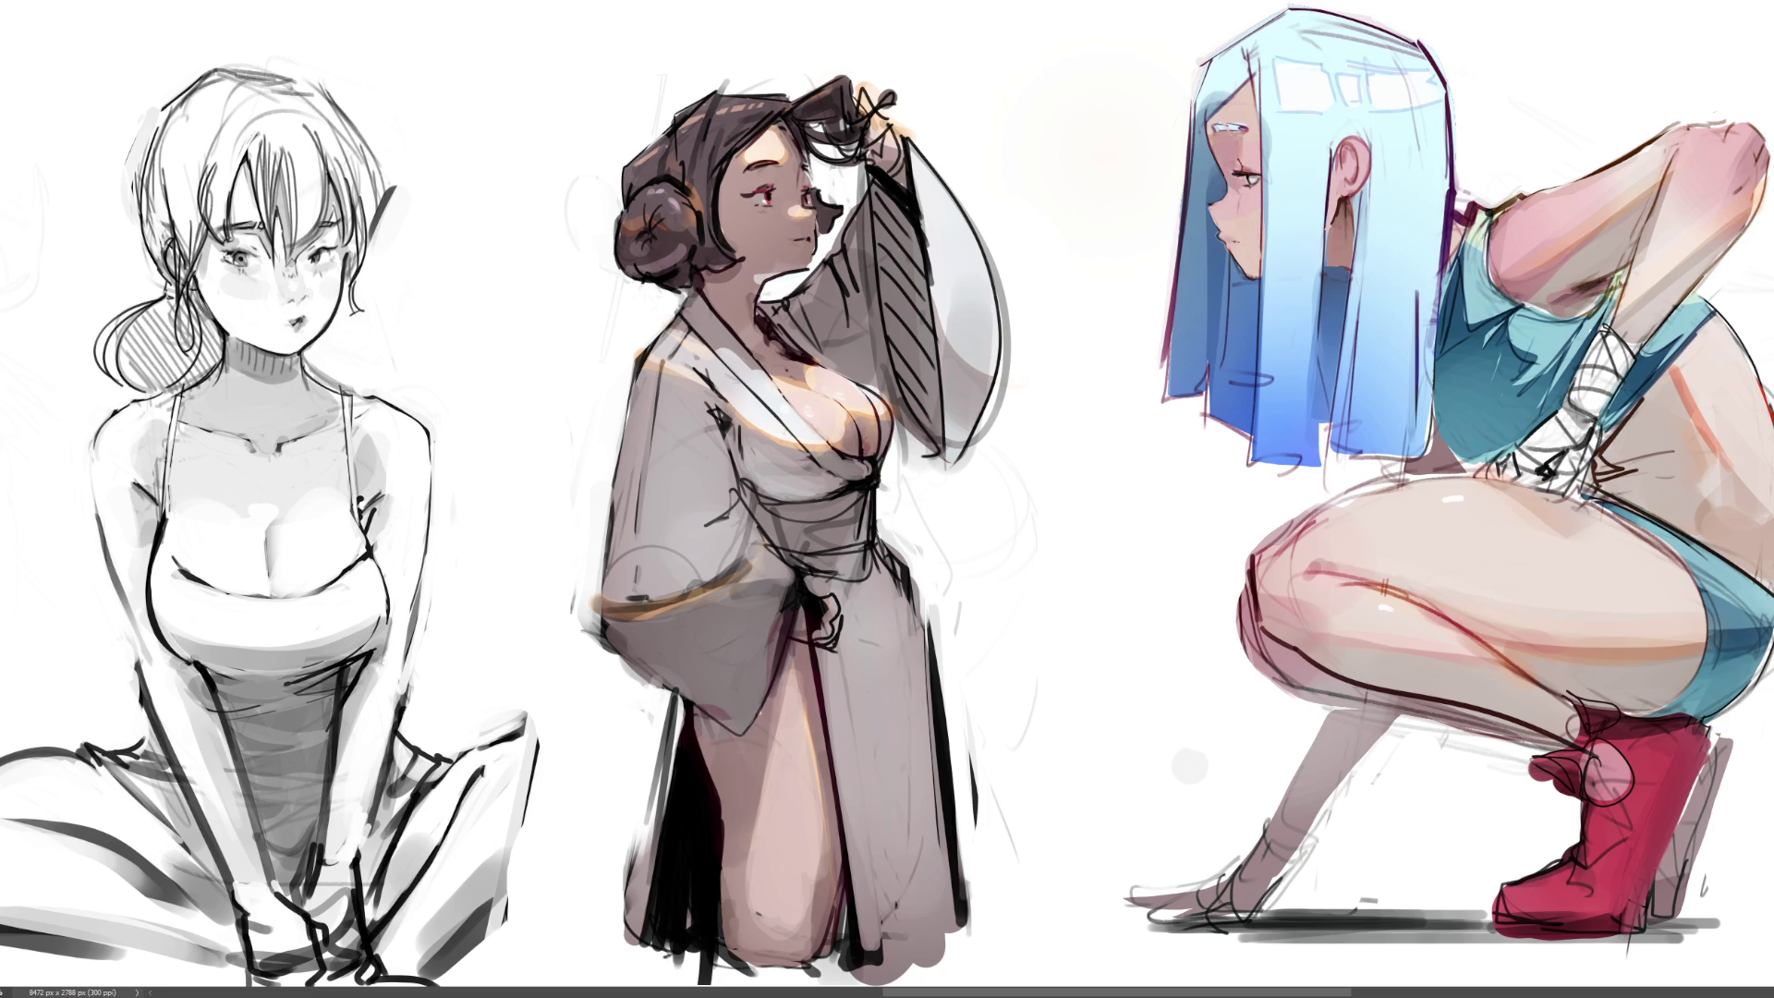
Marquee a rectangle around the kimono figure and fill it grey, then bright green, then darker green
mouse_move(519, 44)
left_mouse_down()
mouse_move(982, 647)
mouse_move(1035, 970)
mouse_move(1093, 980)
mouse_move(1093, 962)
left_mouse_up()
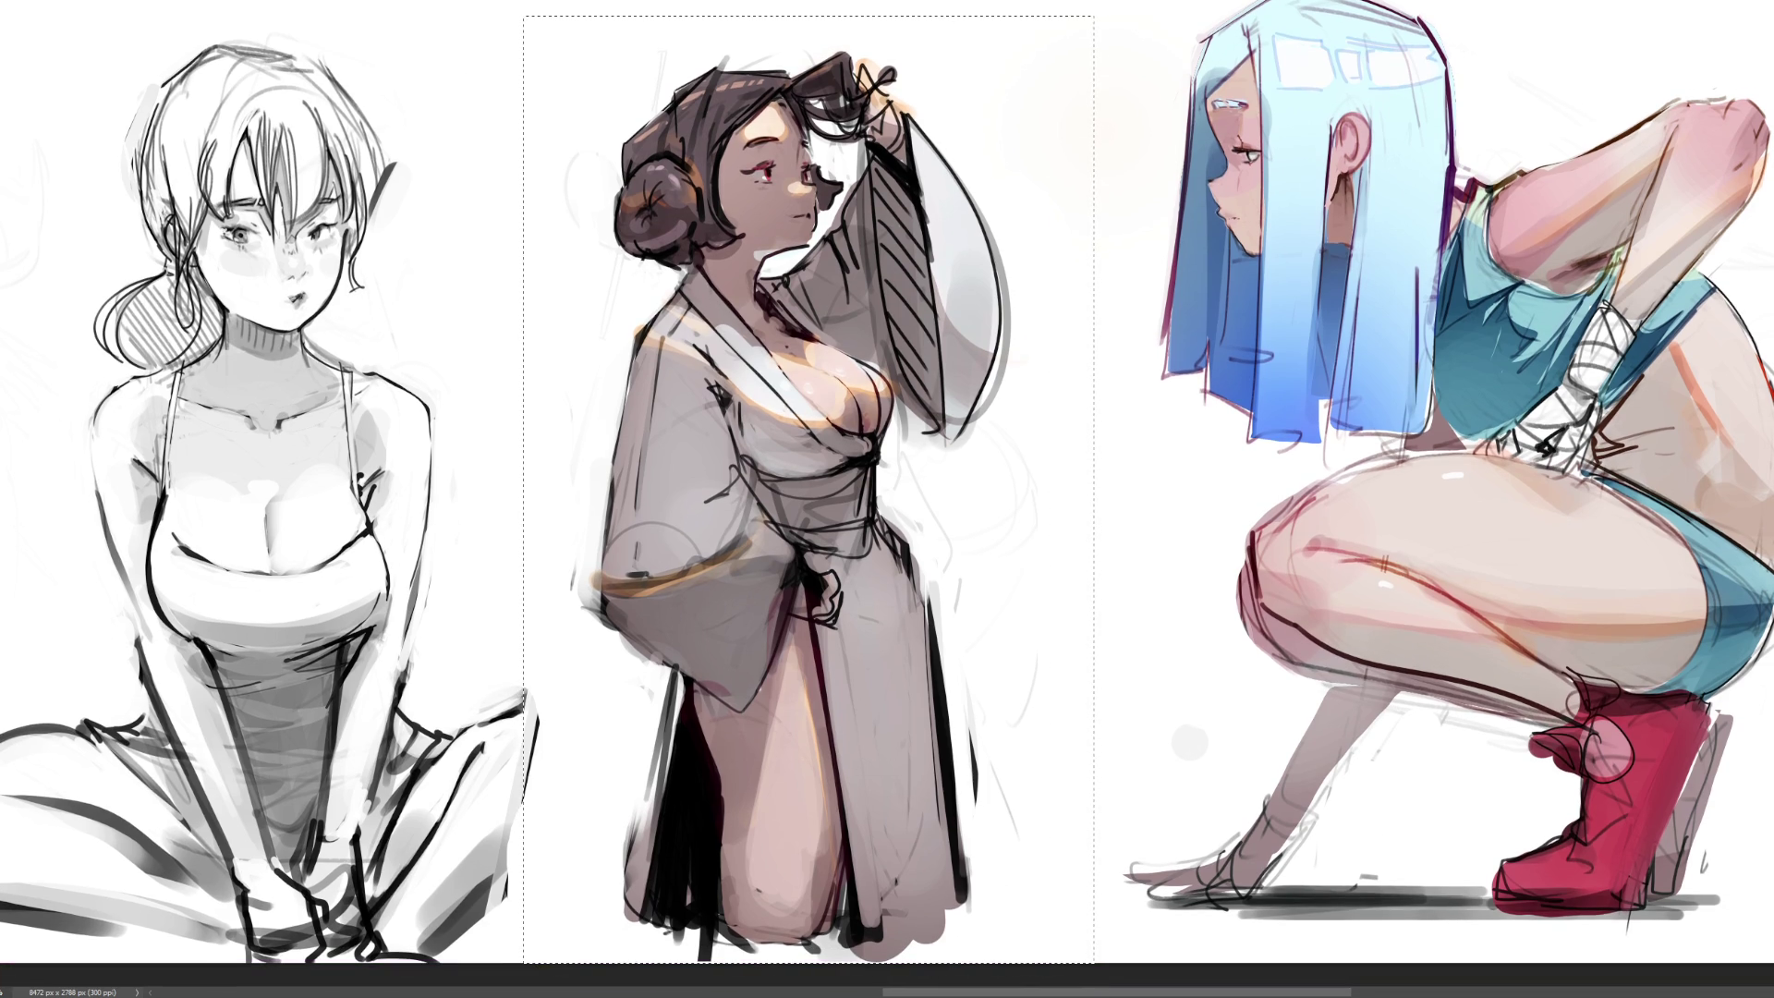
left_click(985, 505)
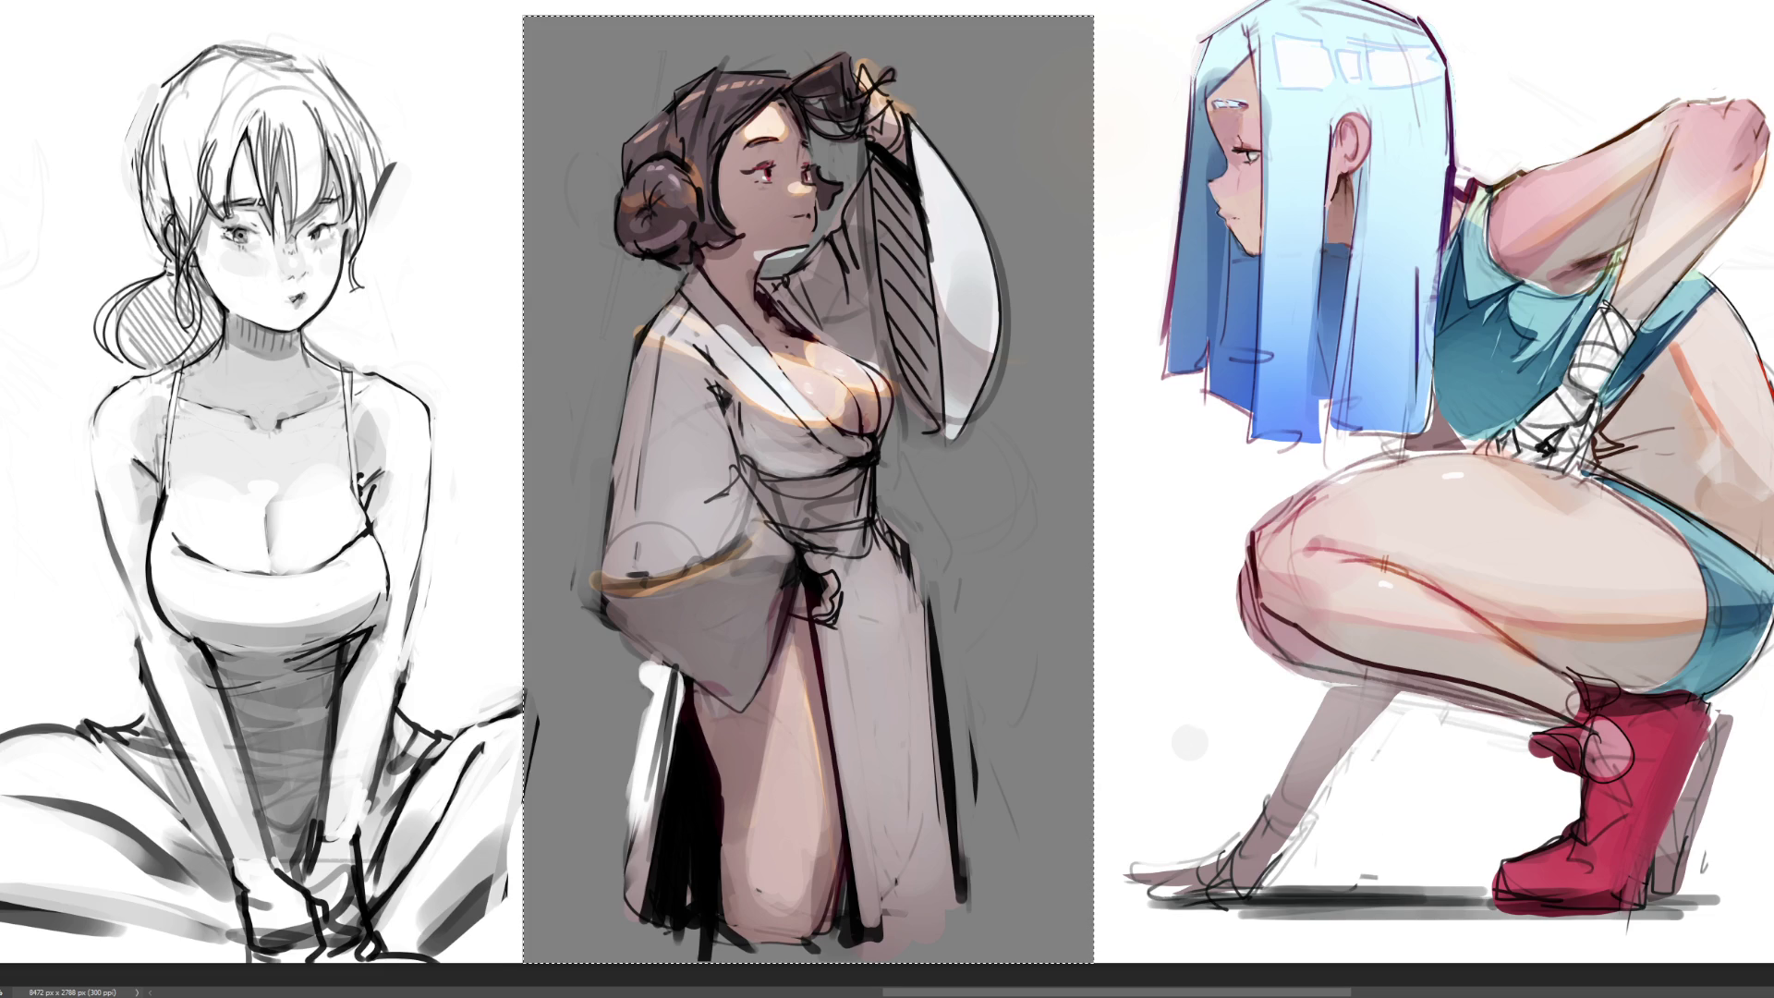
left_click(688, 312)
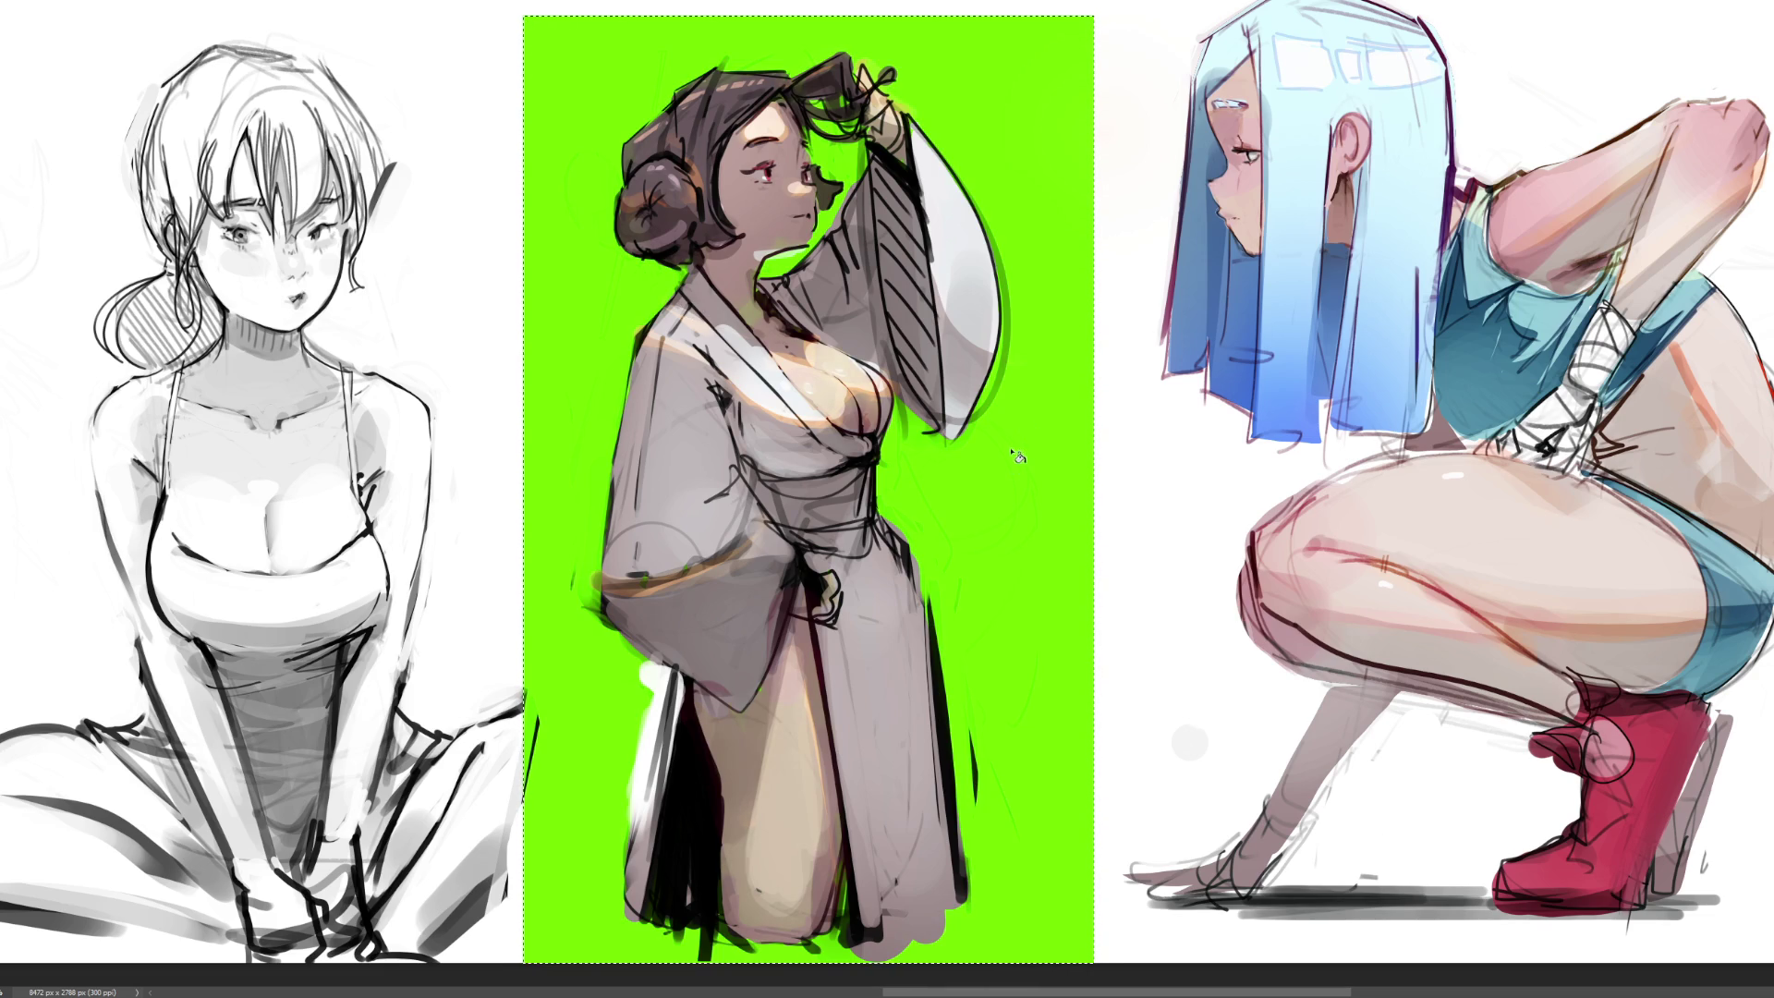
left_click(1063, 520)
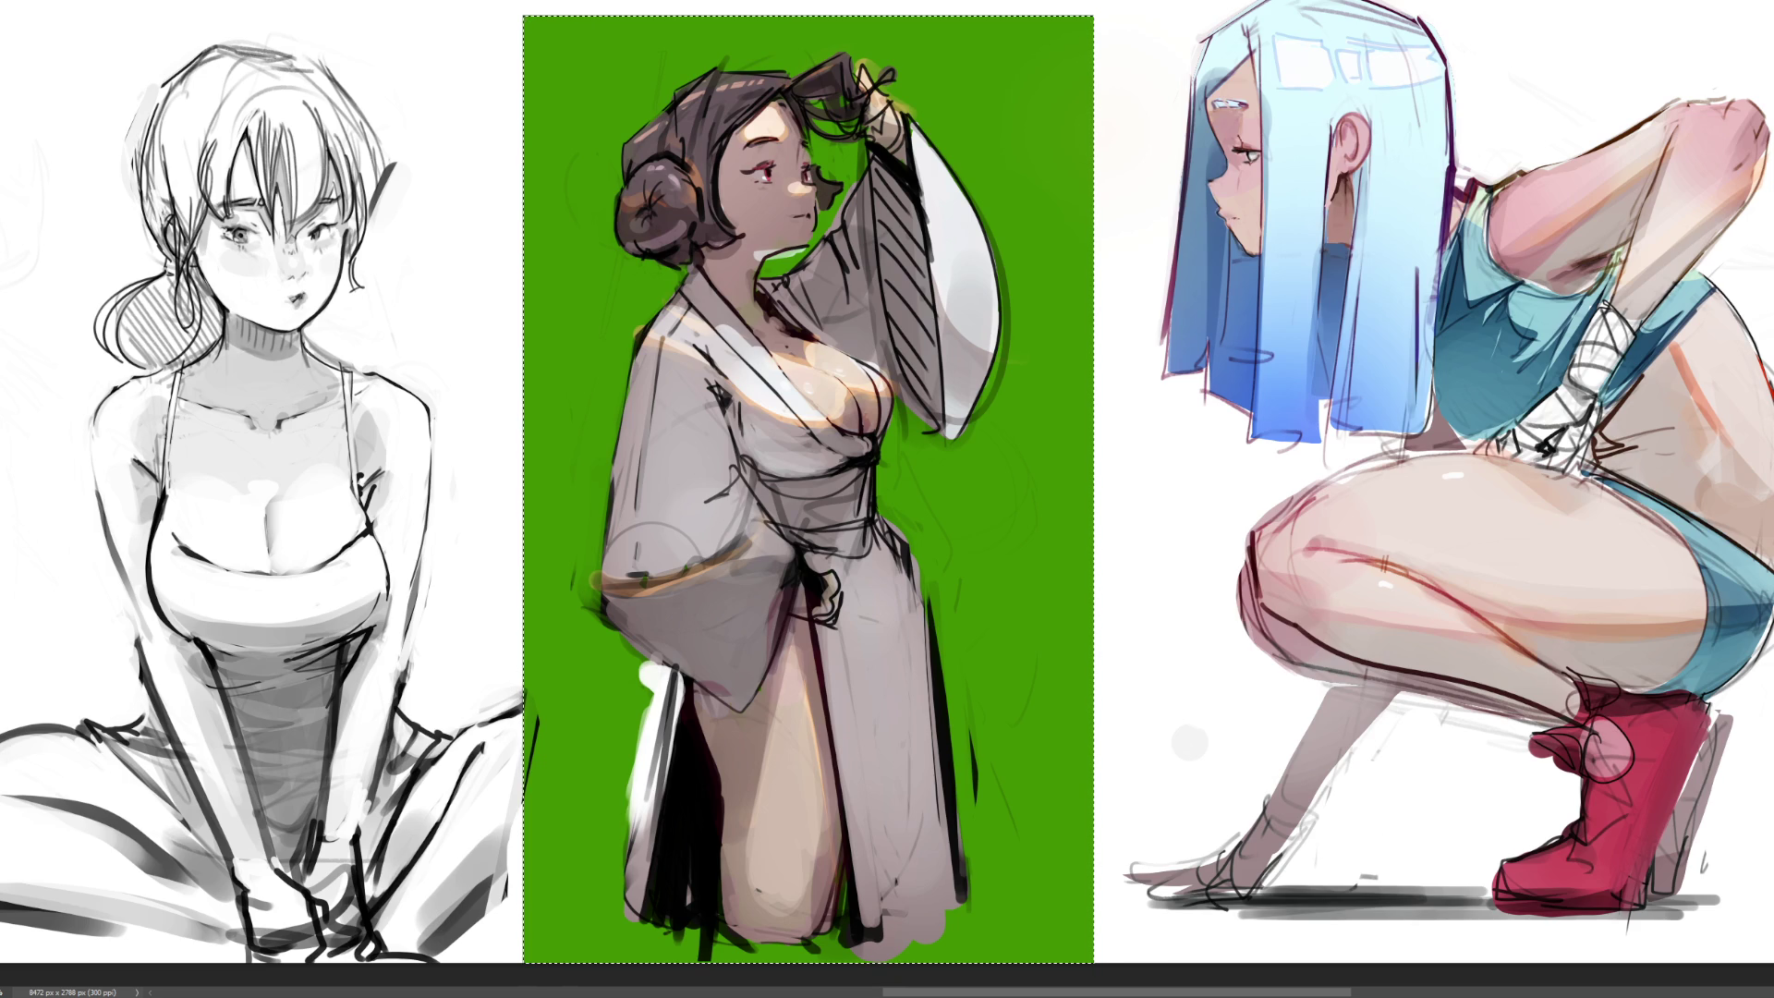
Undo the darker green fill back to lime green, deselect, then select all
key("ctrl+z")
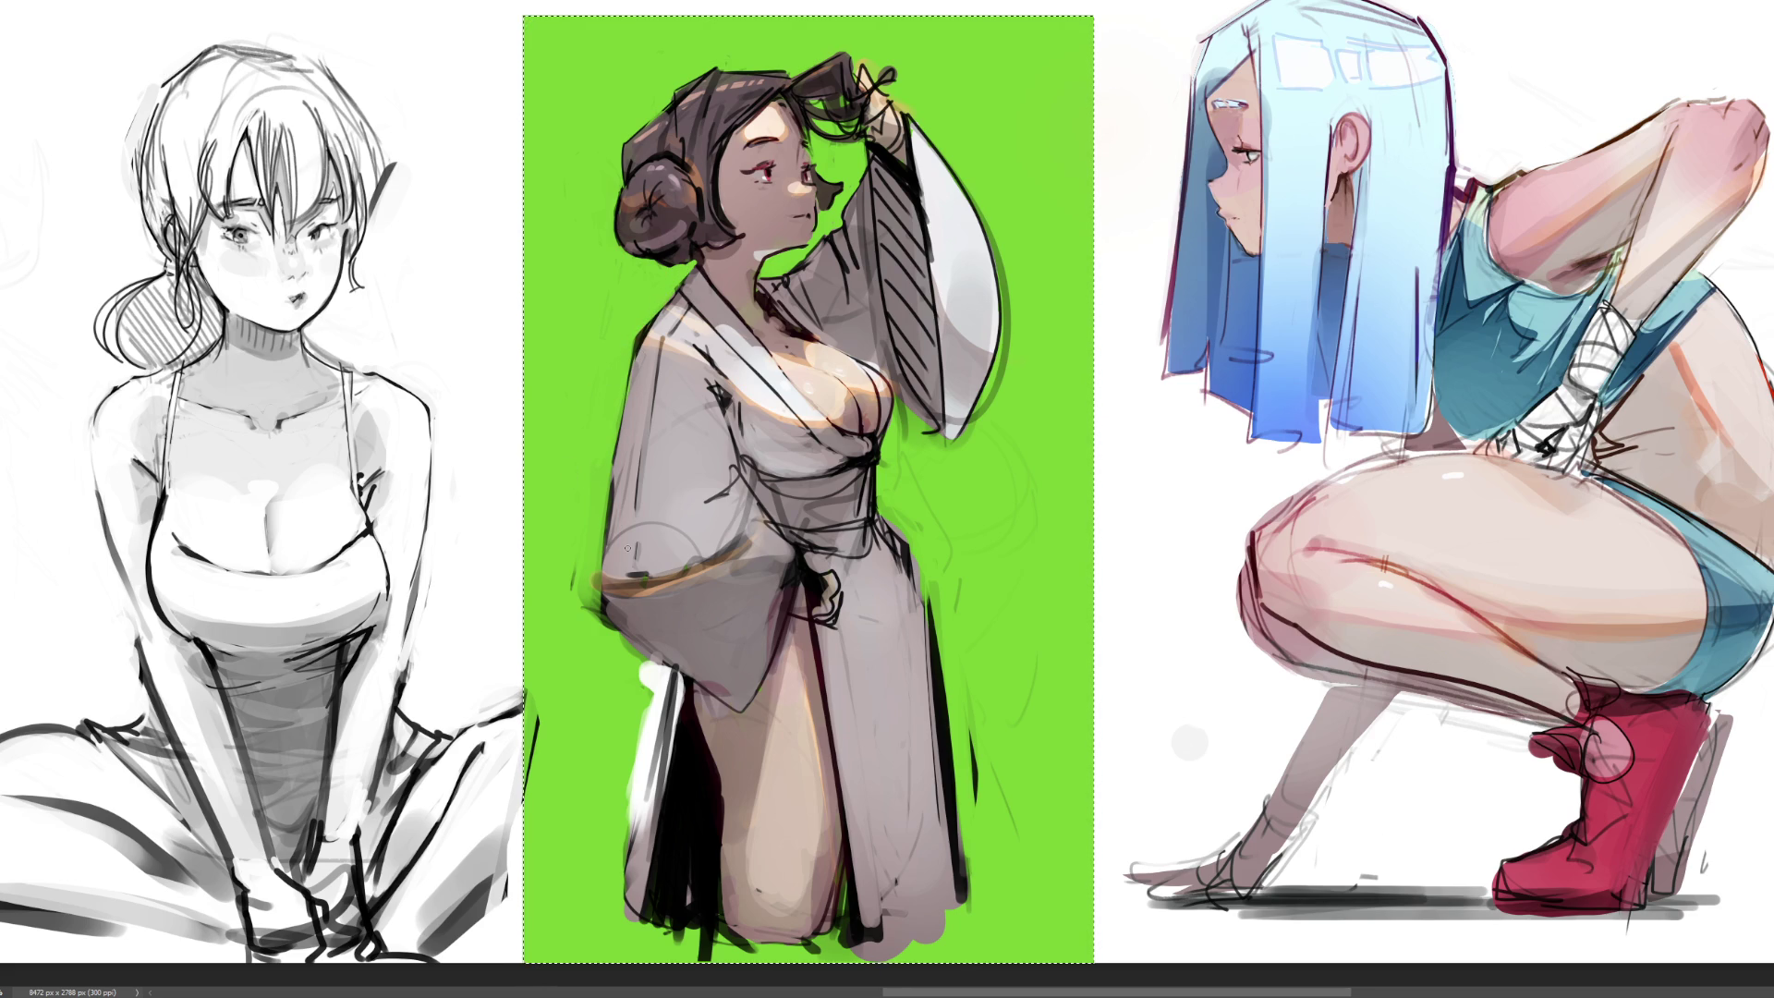
key("ctrl+d")
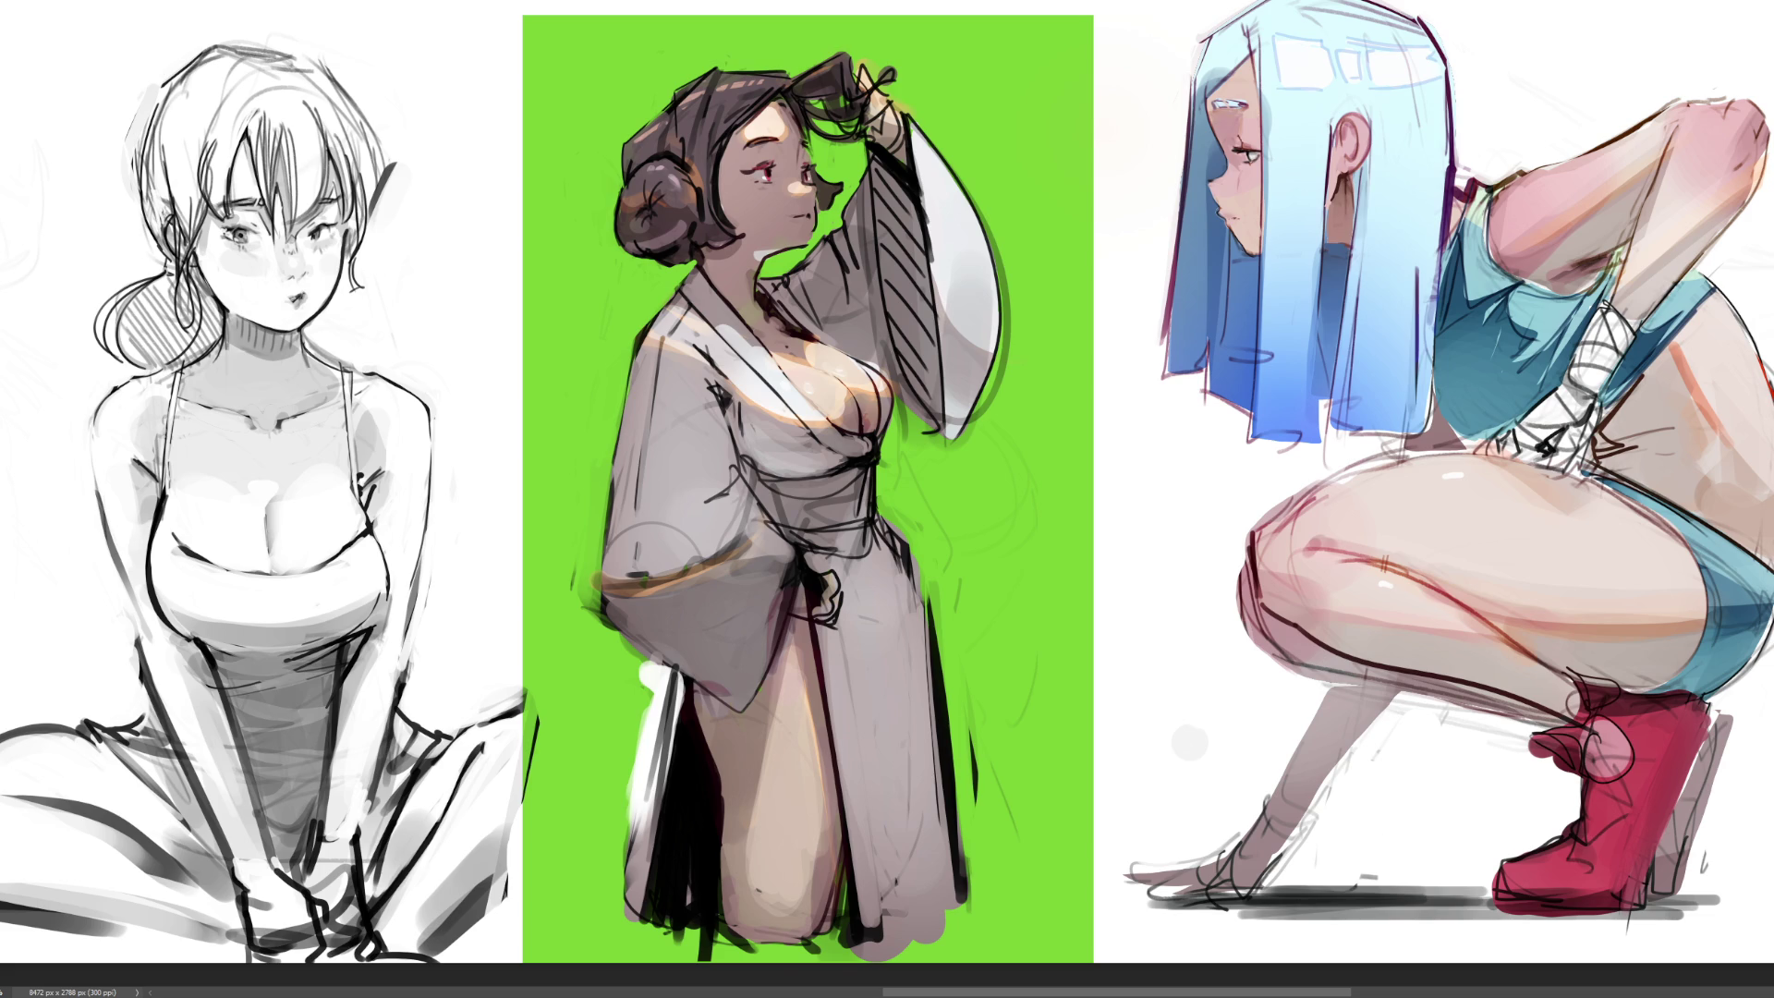
key("ctrl+a")
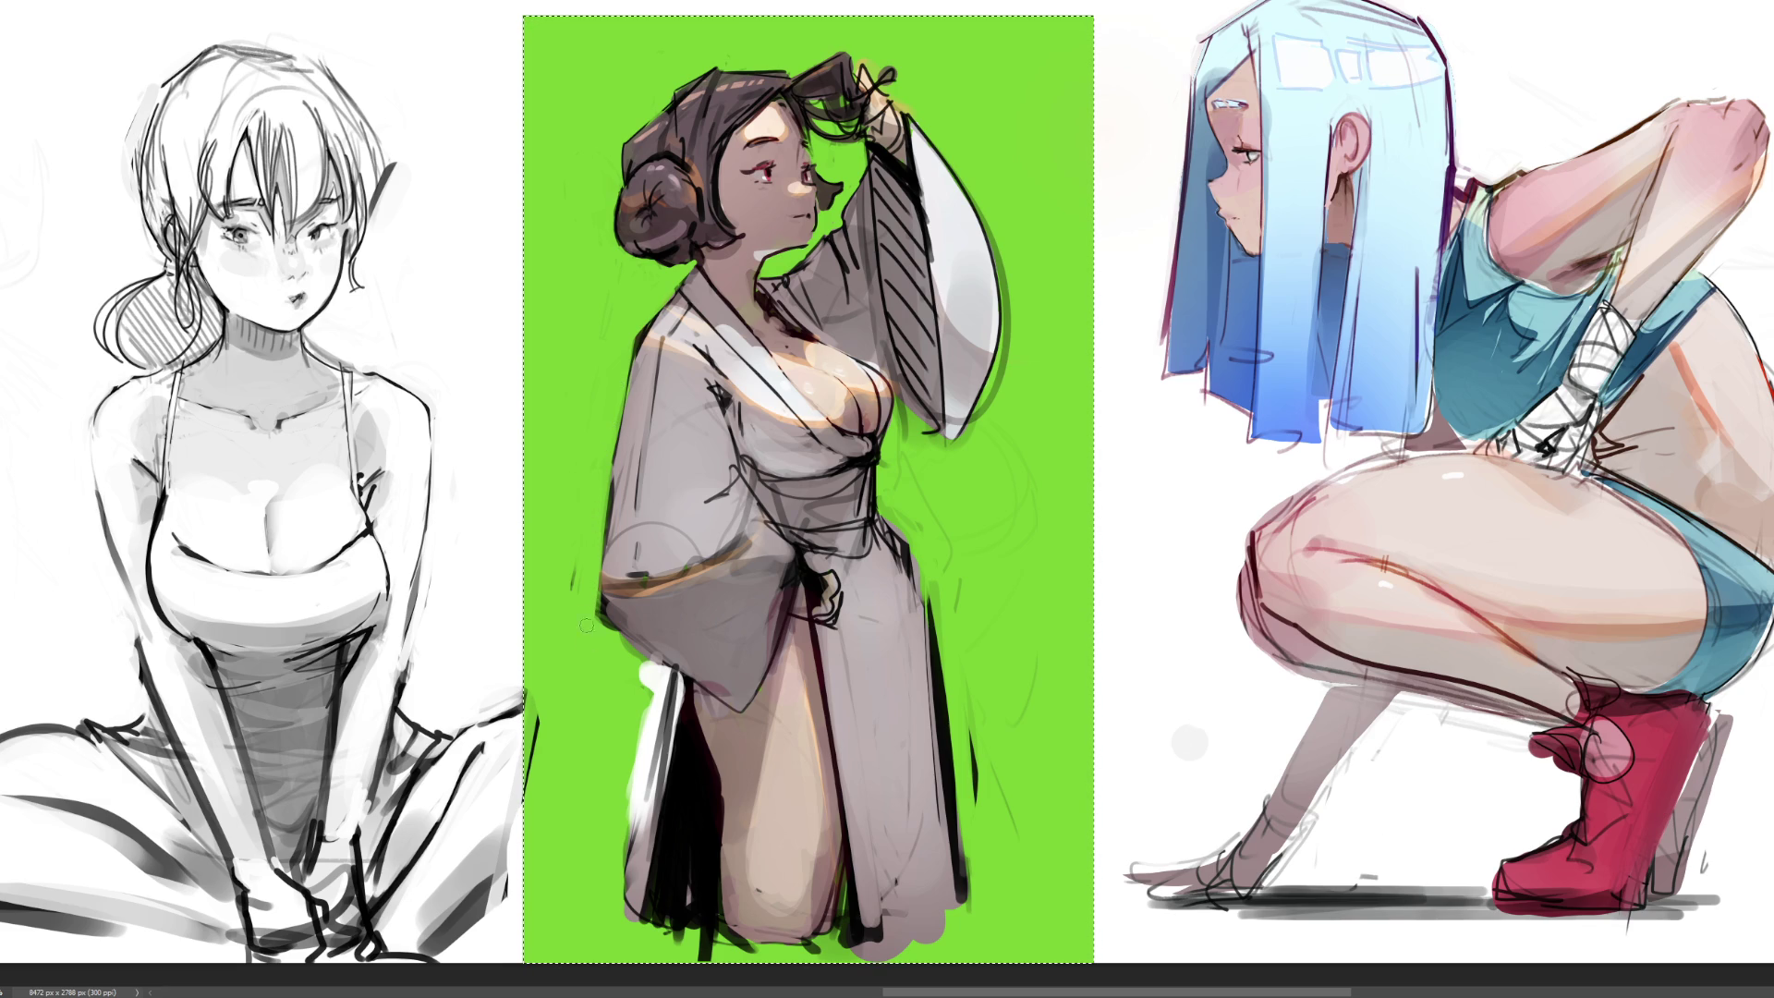
Touch up the robe's edges with green, covering stray sketch lines and dark strokes
mouse_move(574, 586)
left_mouse_down()
mouse_move(642, 658)
mouse_move(602, 611)
left_mouse_up()
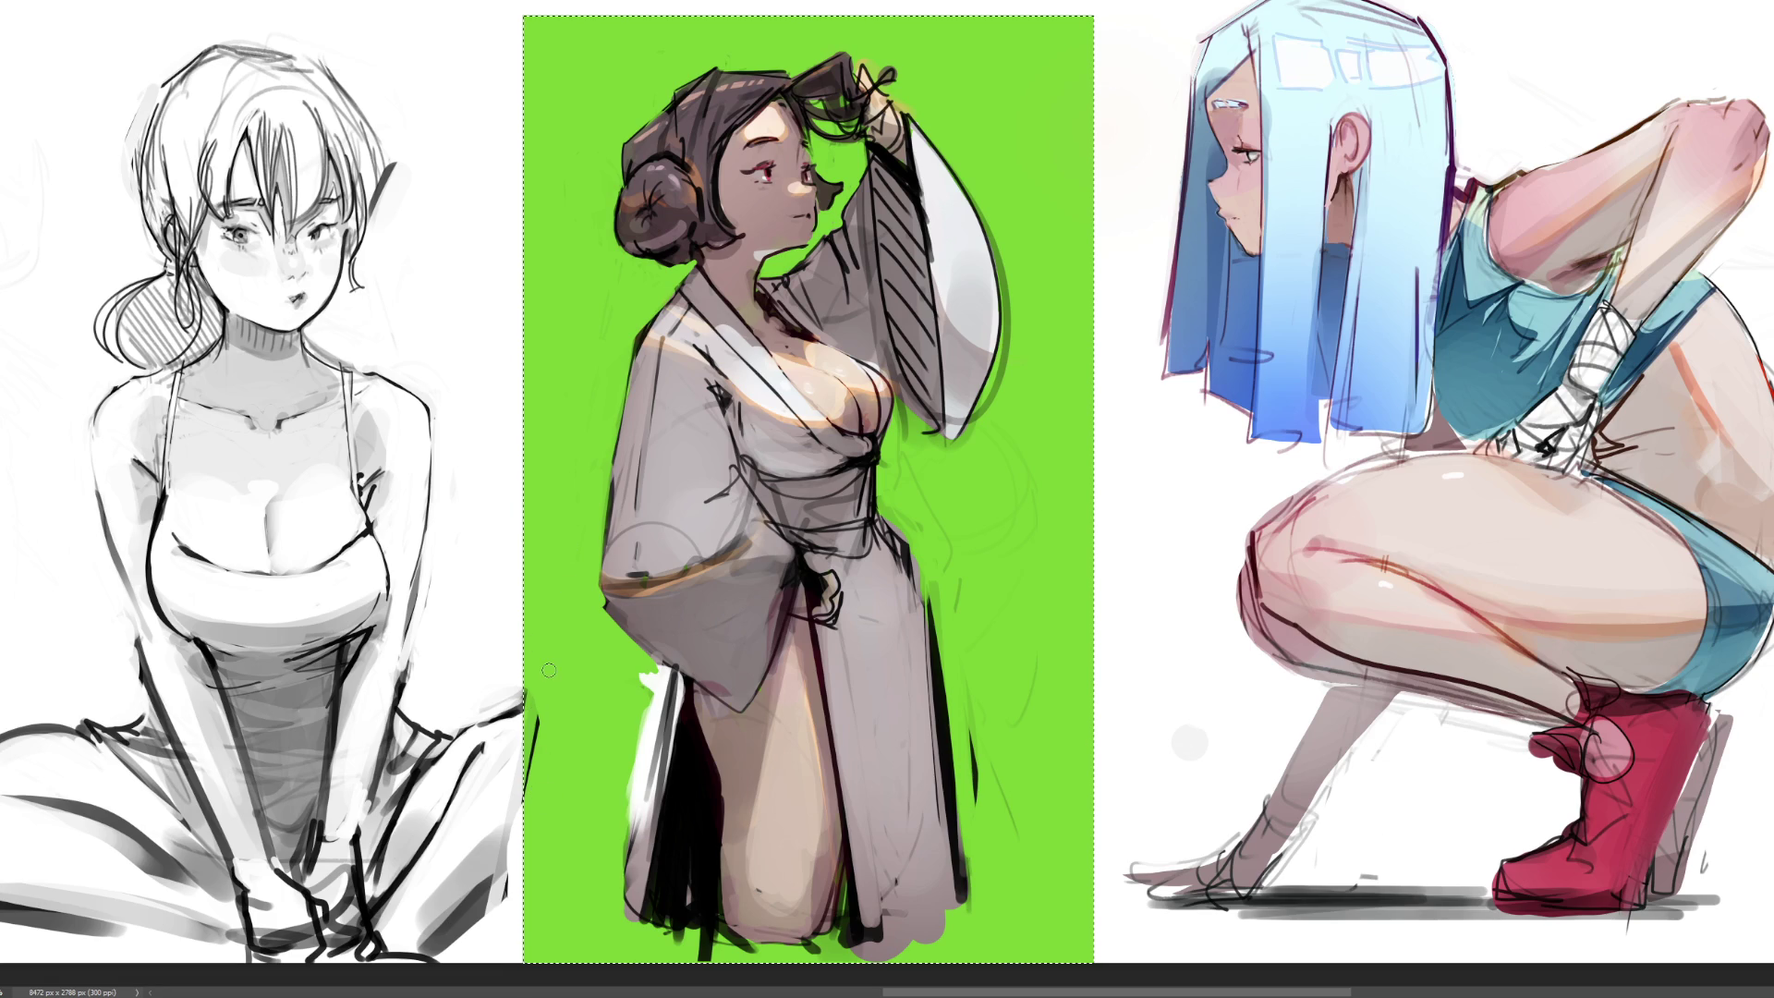
left_click_drag(657, 673, 632, 823)
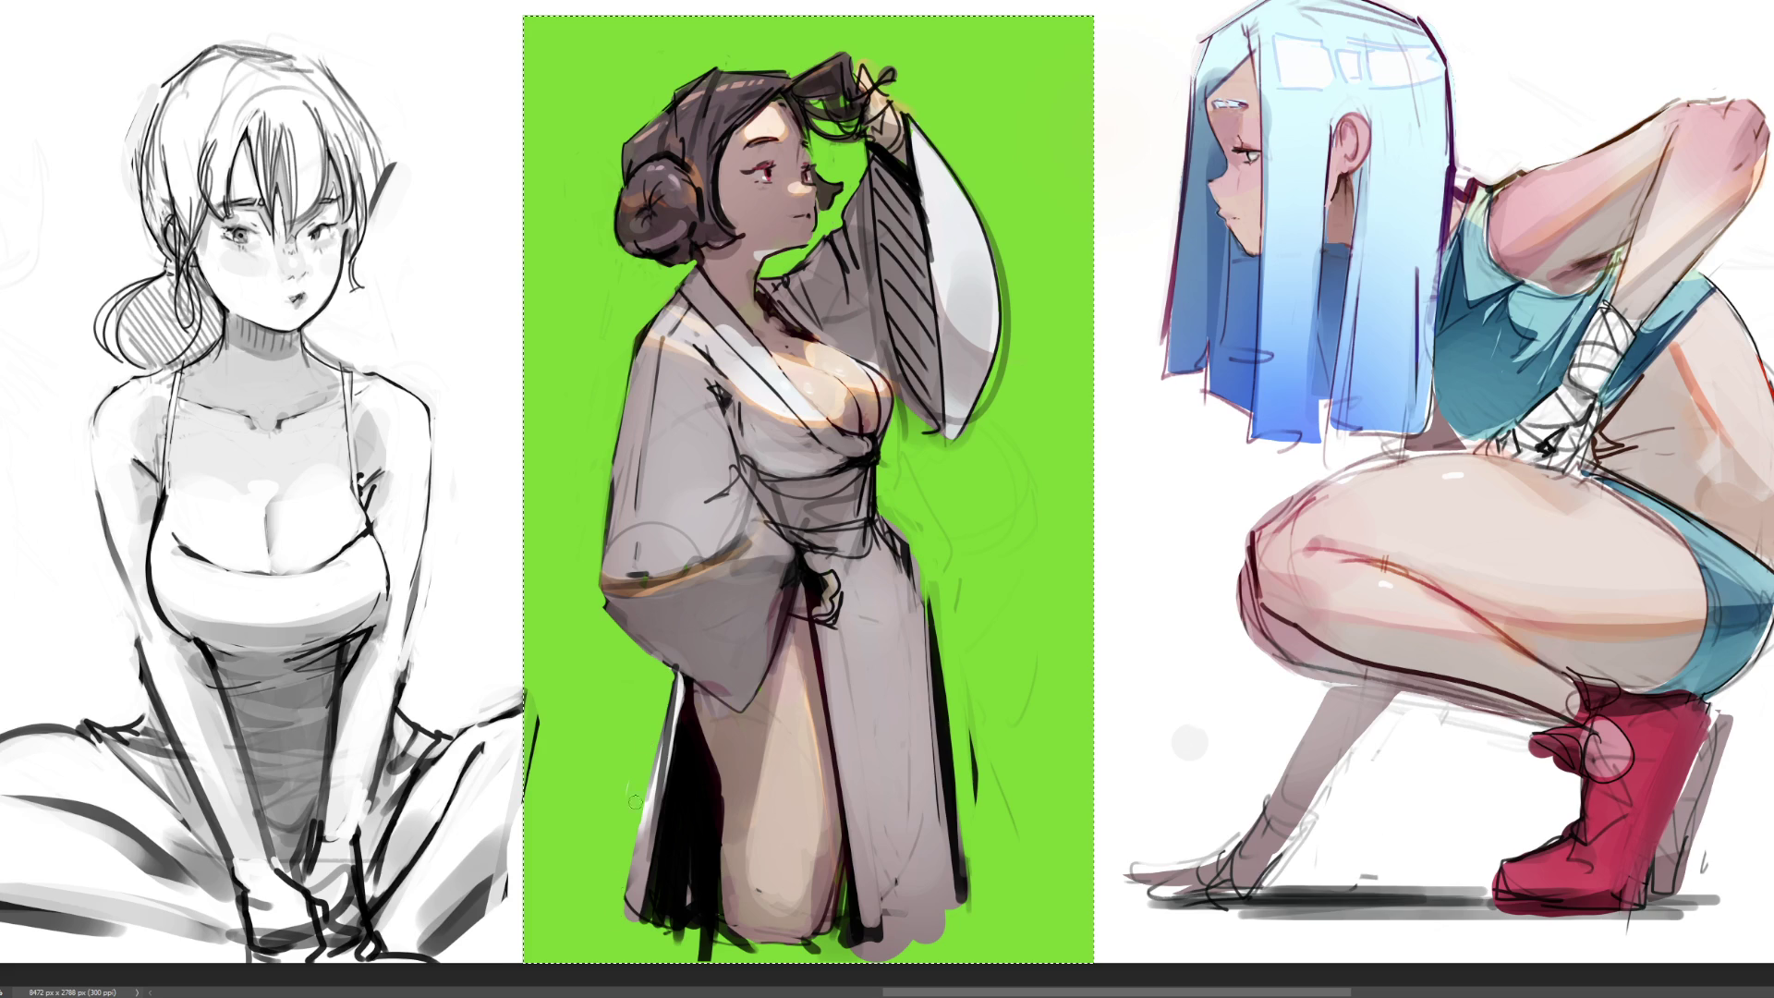
mouse_move(965, 810)
left_mouse_down()
mouse_move(961, 778)
mouse_move(1007, 797)
mouse_move(1012, 827)
left_mouse_up()
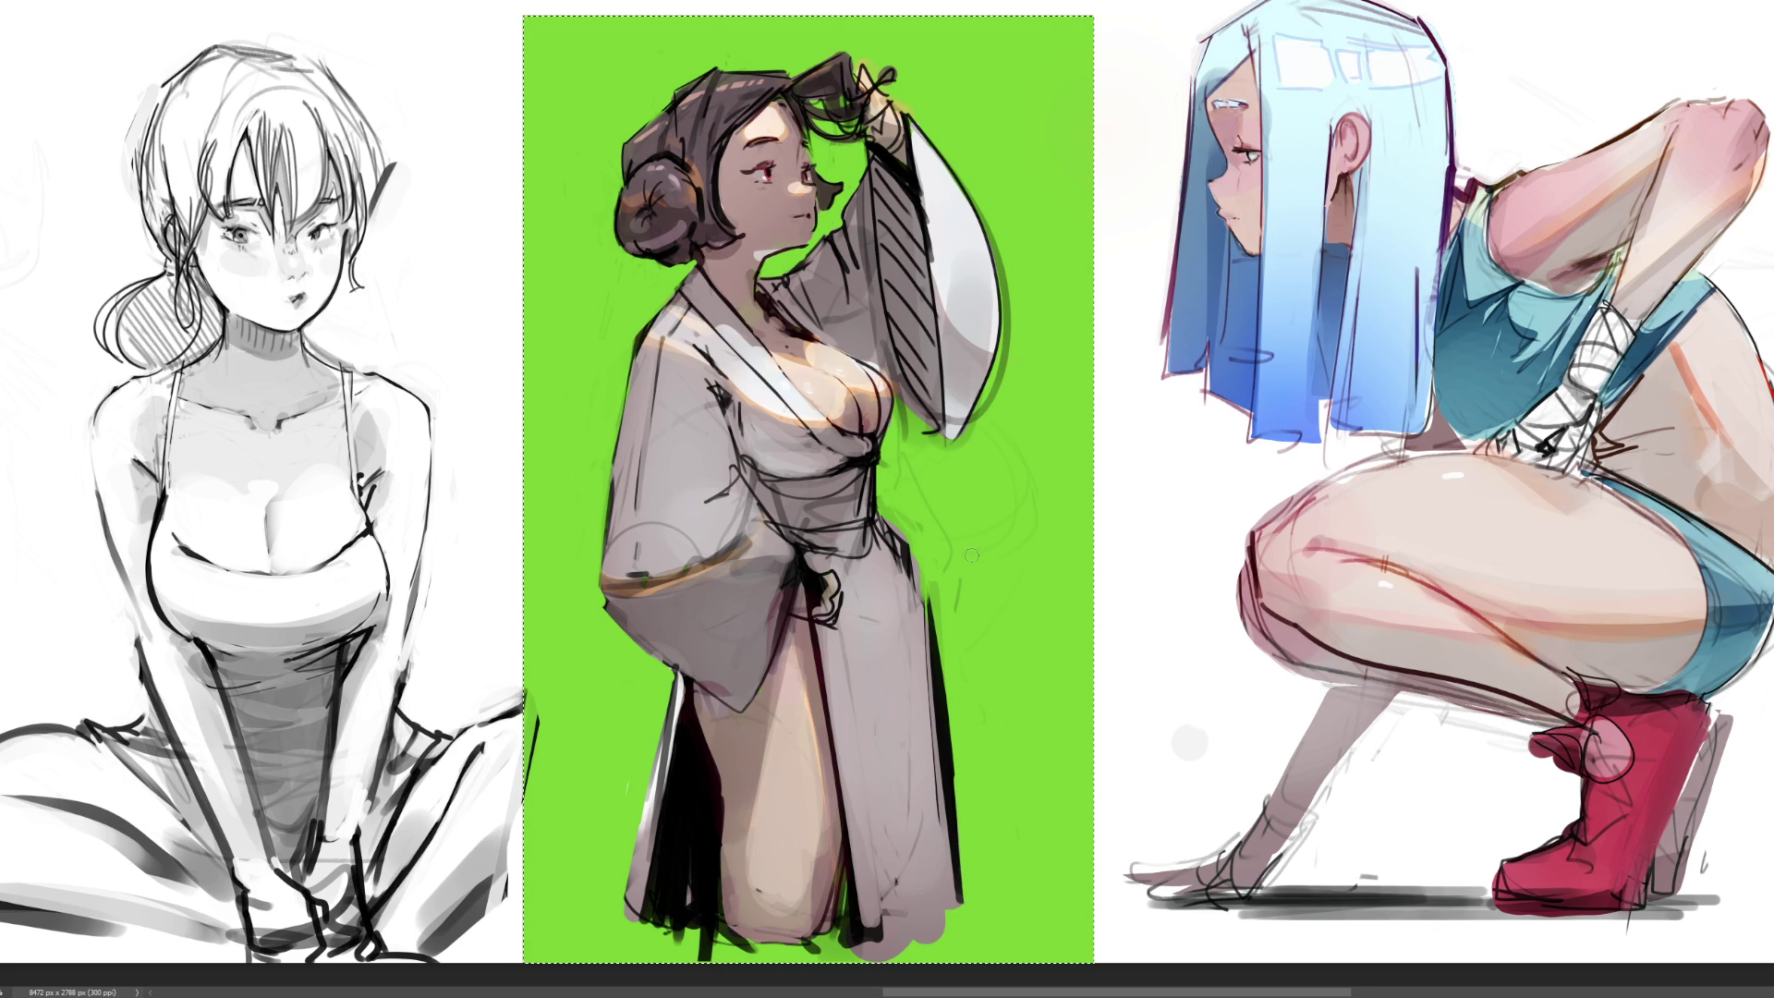
left_click_drag(934, 591, 951, 804)
mouse_move(938, 609)
left_mouse_down()
mouse_move(958, 585)
mouse_move(916, 591)
left_mouse_up()
left_click_drag(894, 524, 914, 547)
left_click_drag(877, 467, 881, 506)
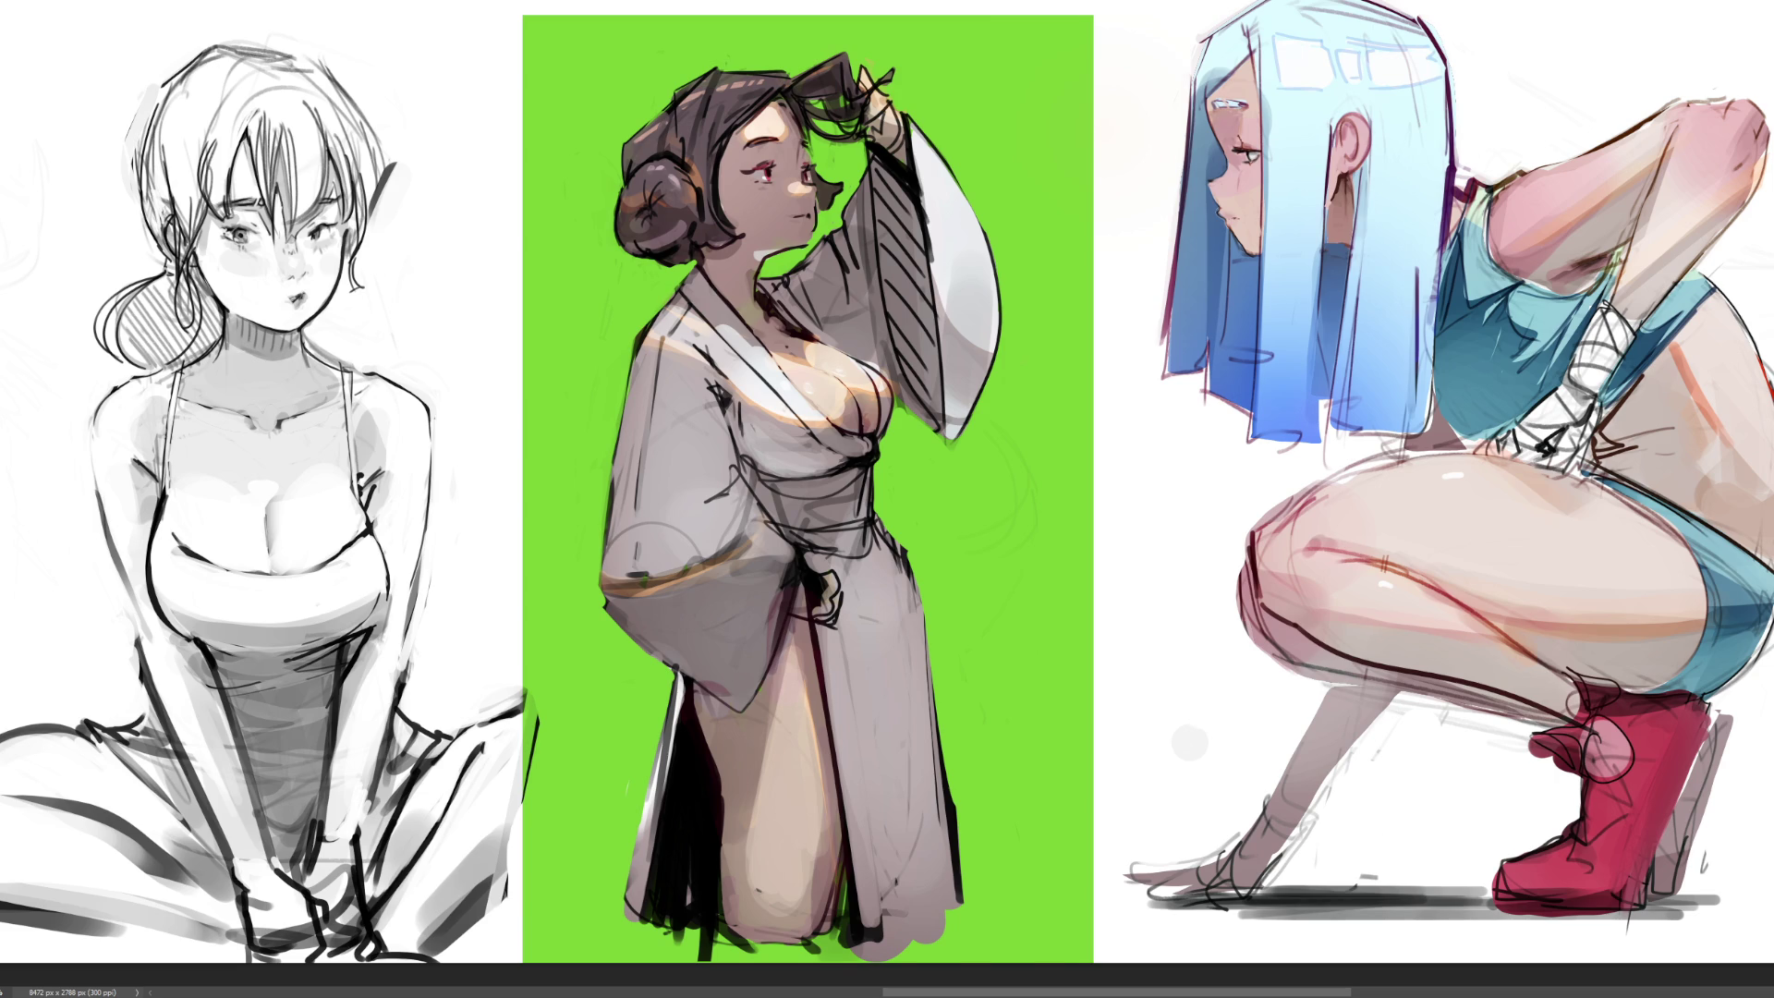
Darken the hand holding the sash, then clear the green backdrop to white
key("ctrl+a")
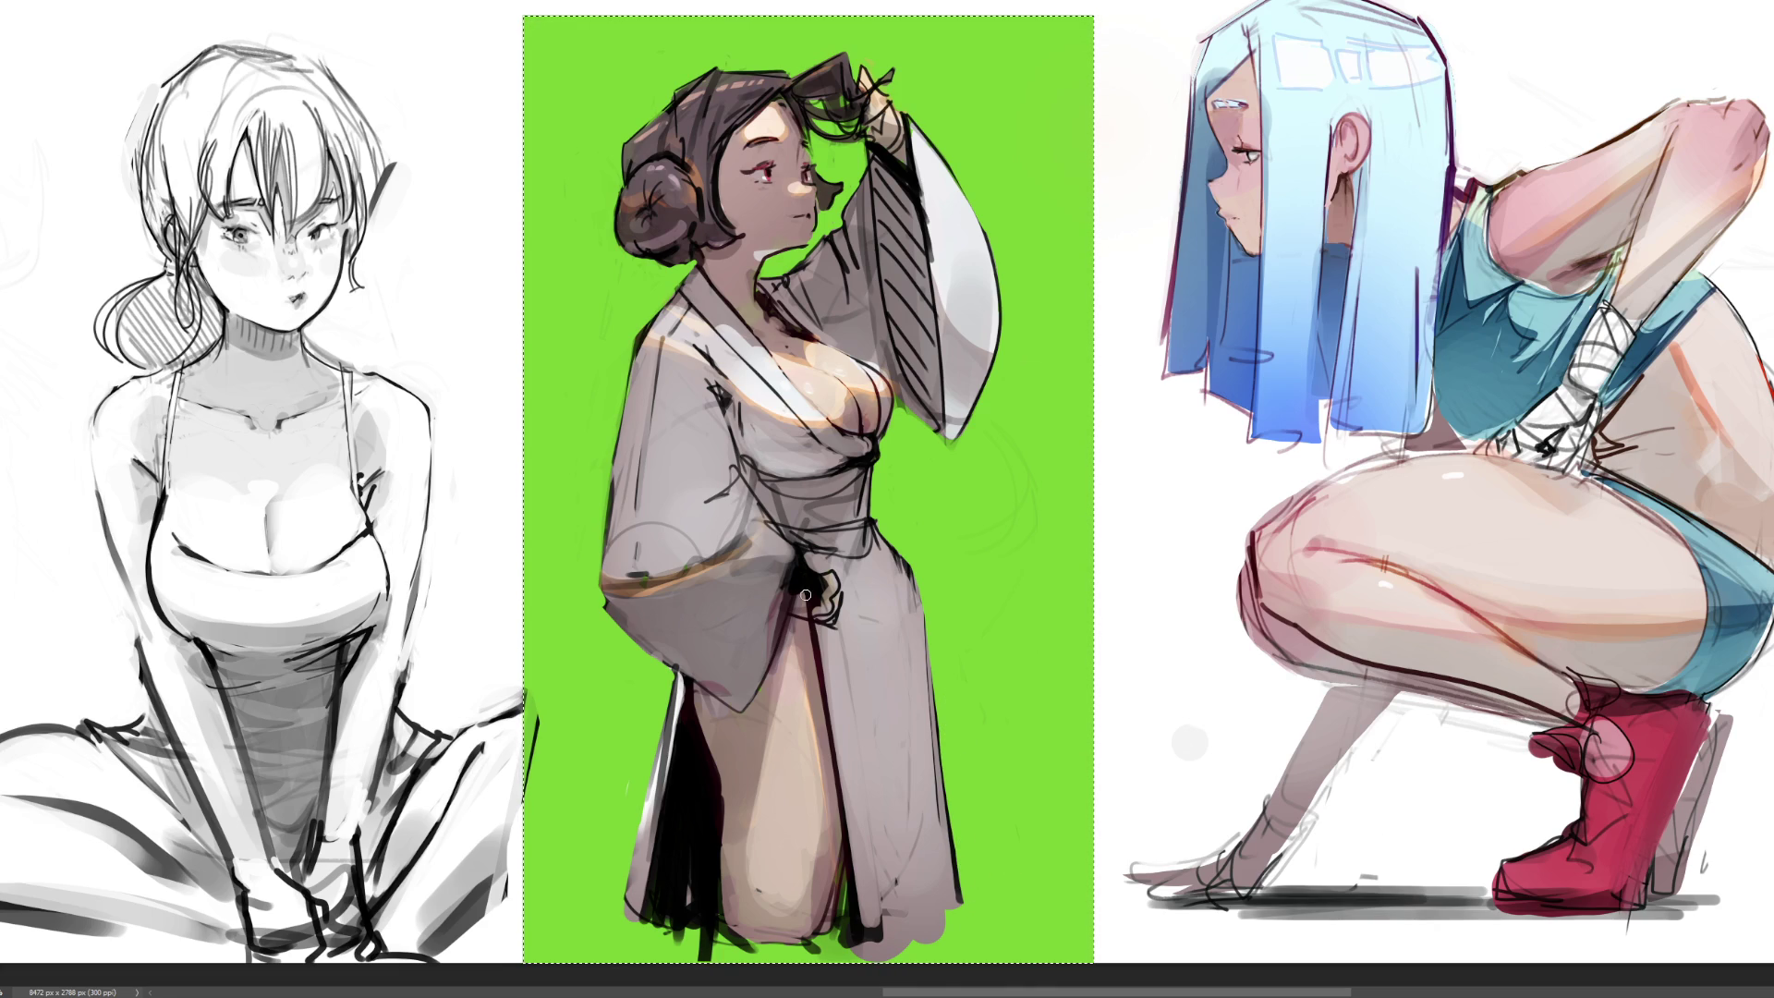
mouse_move(820, 598)
left_mouse_down()
mouse_move(793, 606)
mouse_move(832, 625)
left_mouse_up()
left_click_drag(833, 591, 831, 580)
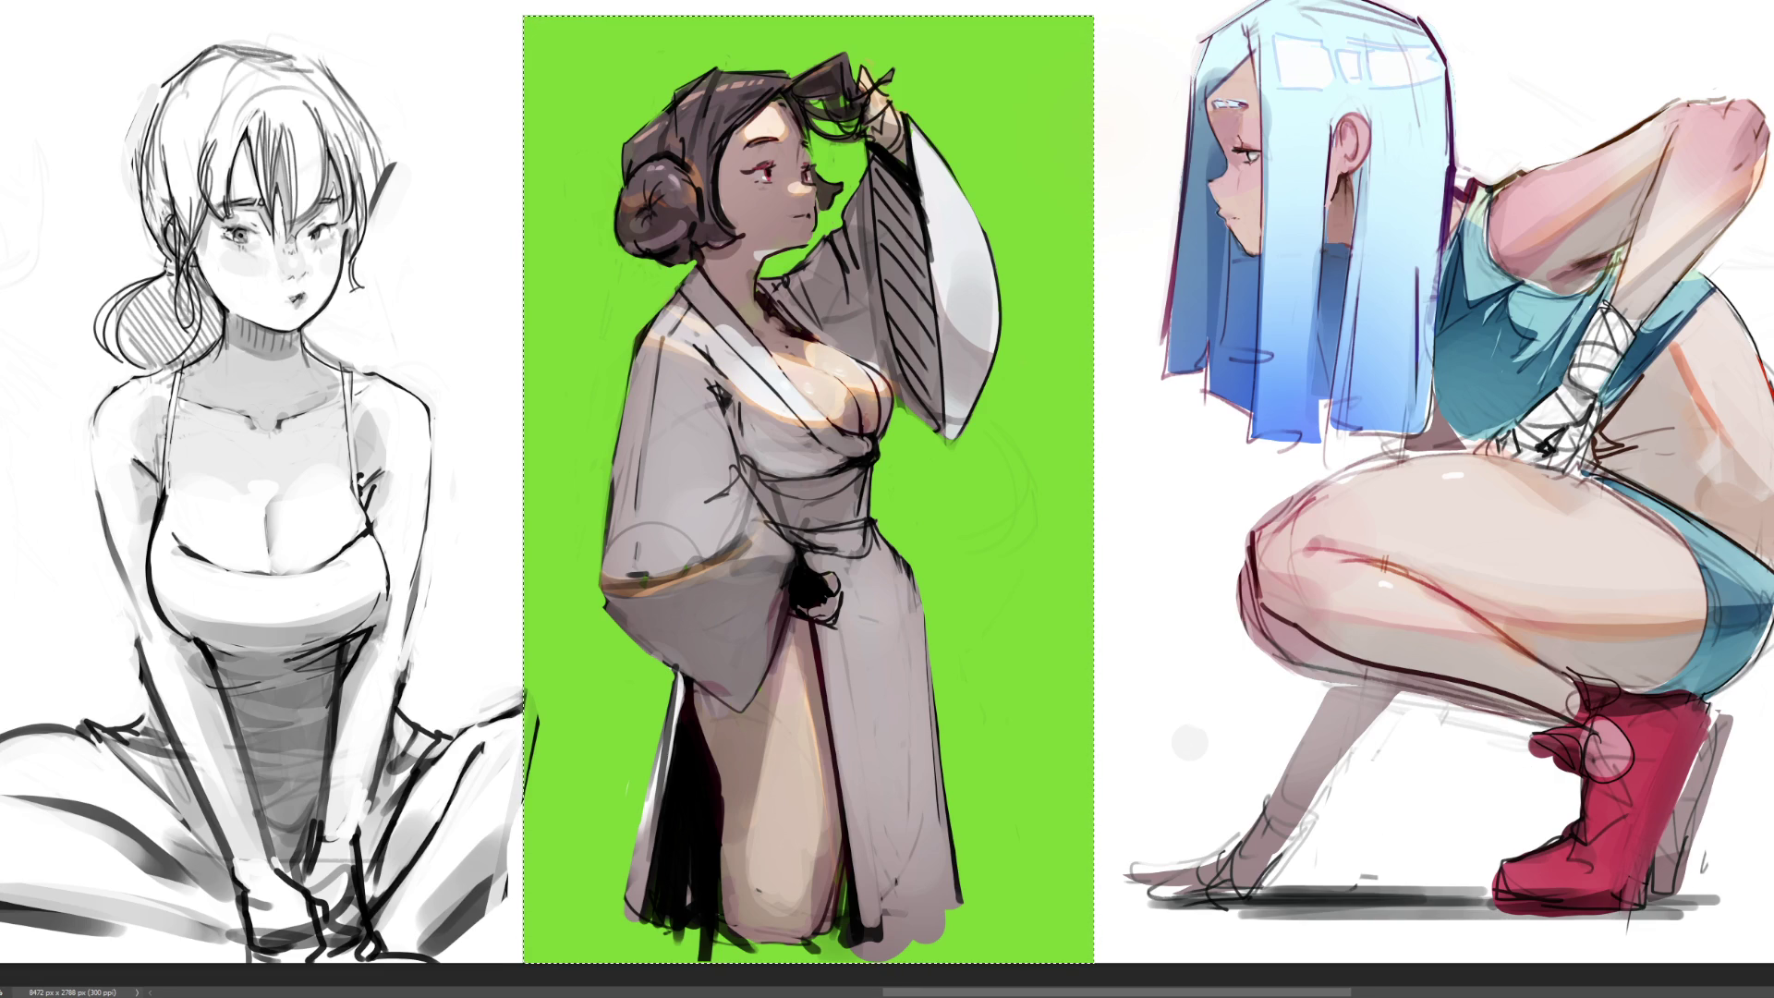
key("Delete")
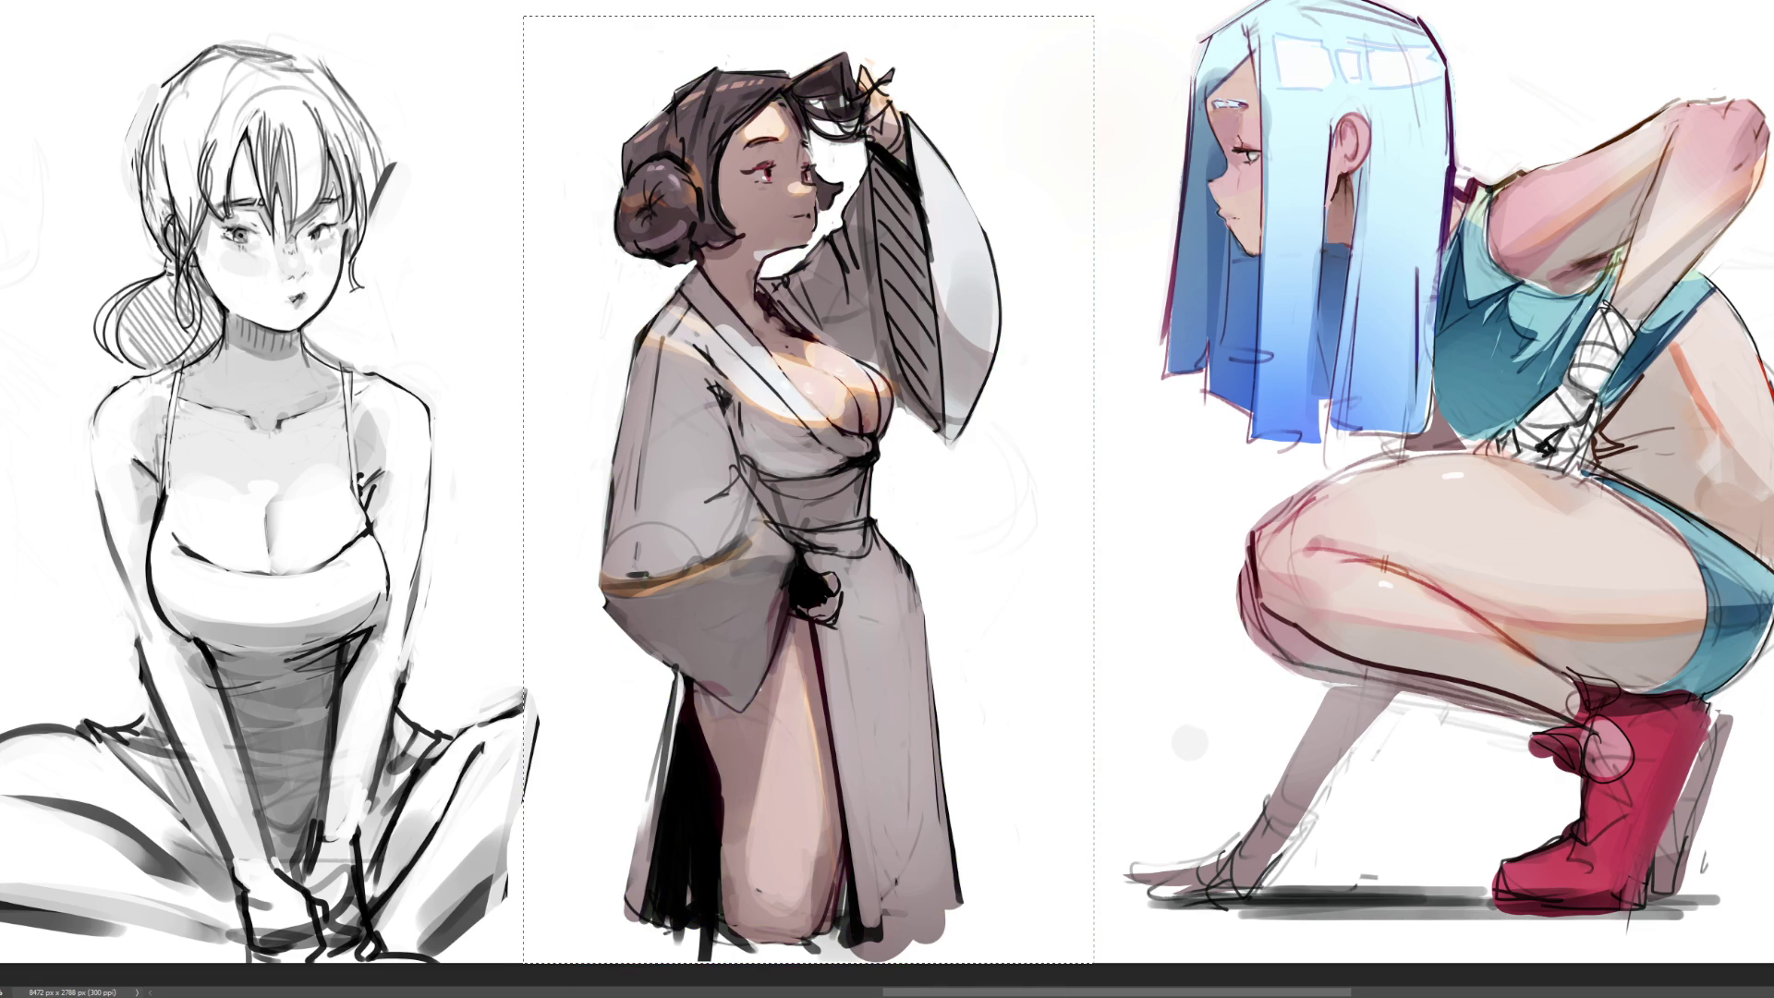
Compare the green and white backdrops with undo/redo, then zoom out to the whole sheet
key("ctrl+z")
key("ctrl+y")
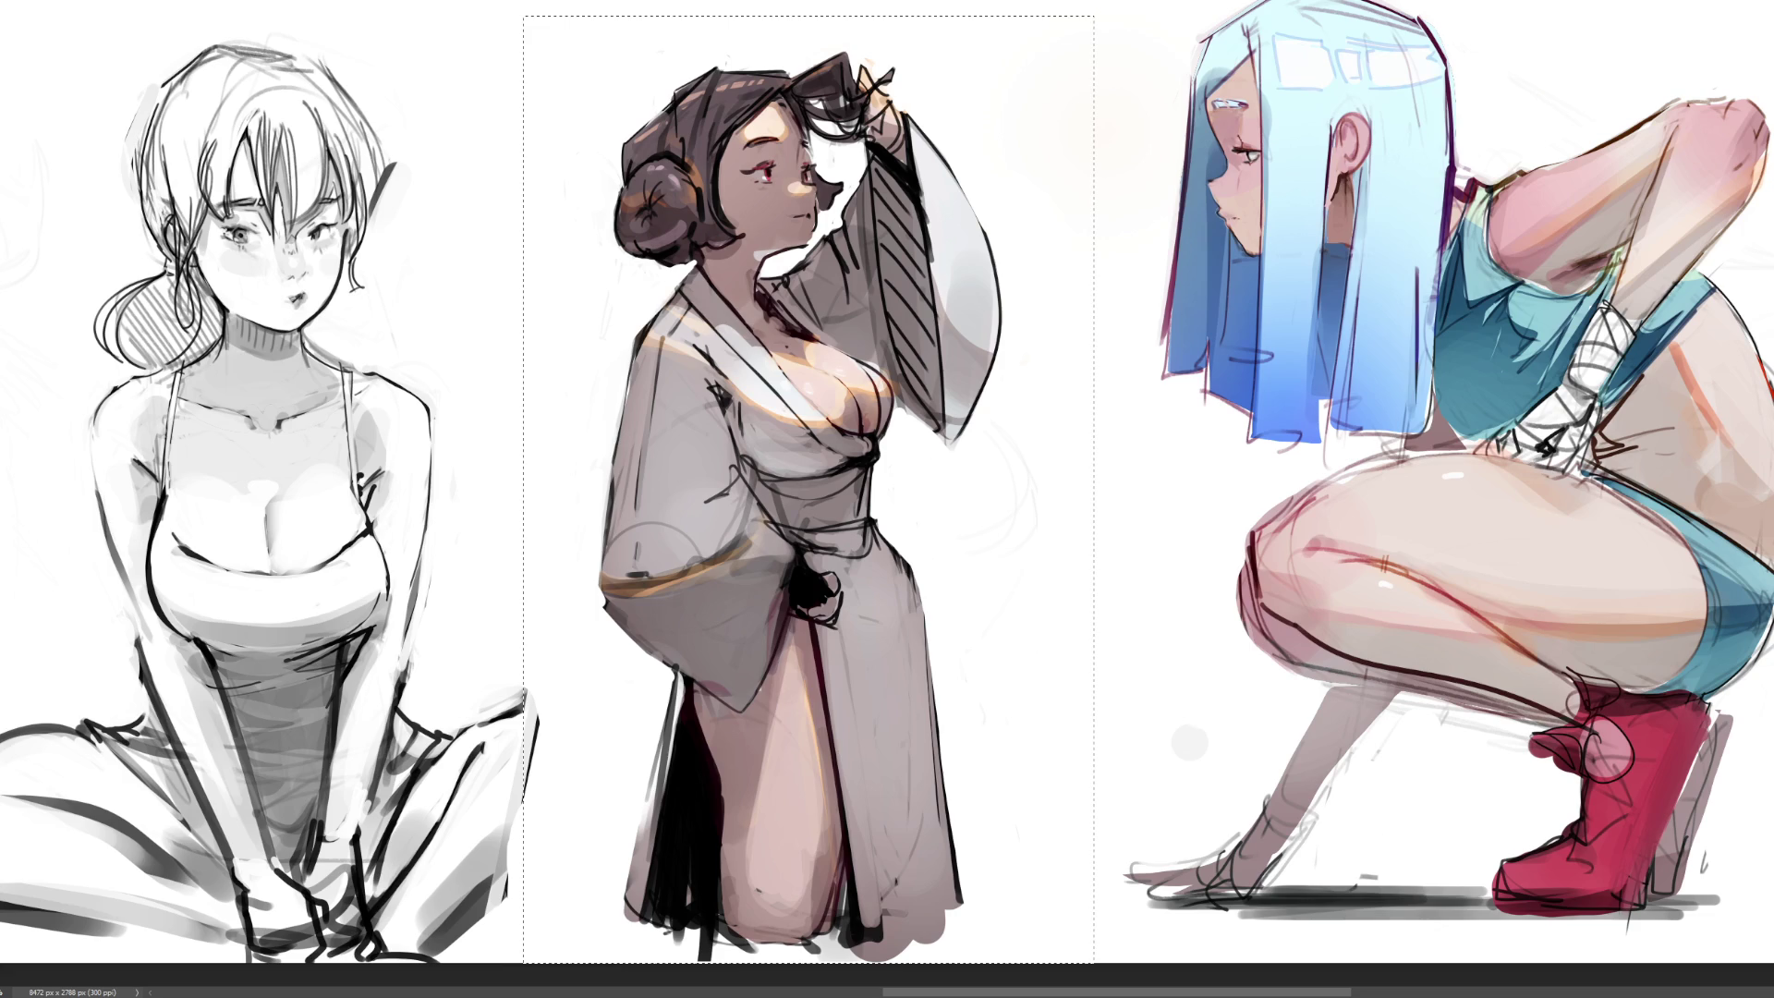
key("ctrl+minus")
key("ctrl+minus")
key("ctrl+minus")
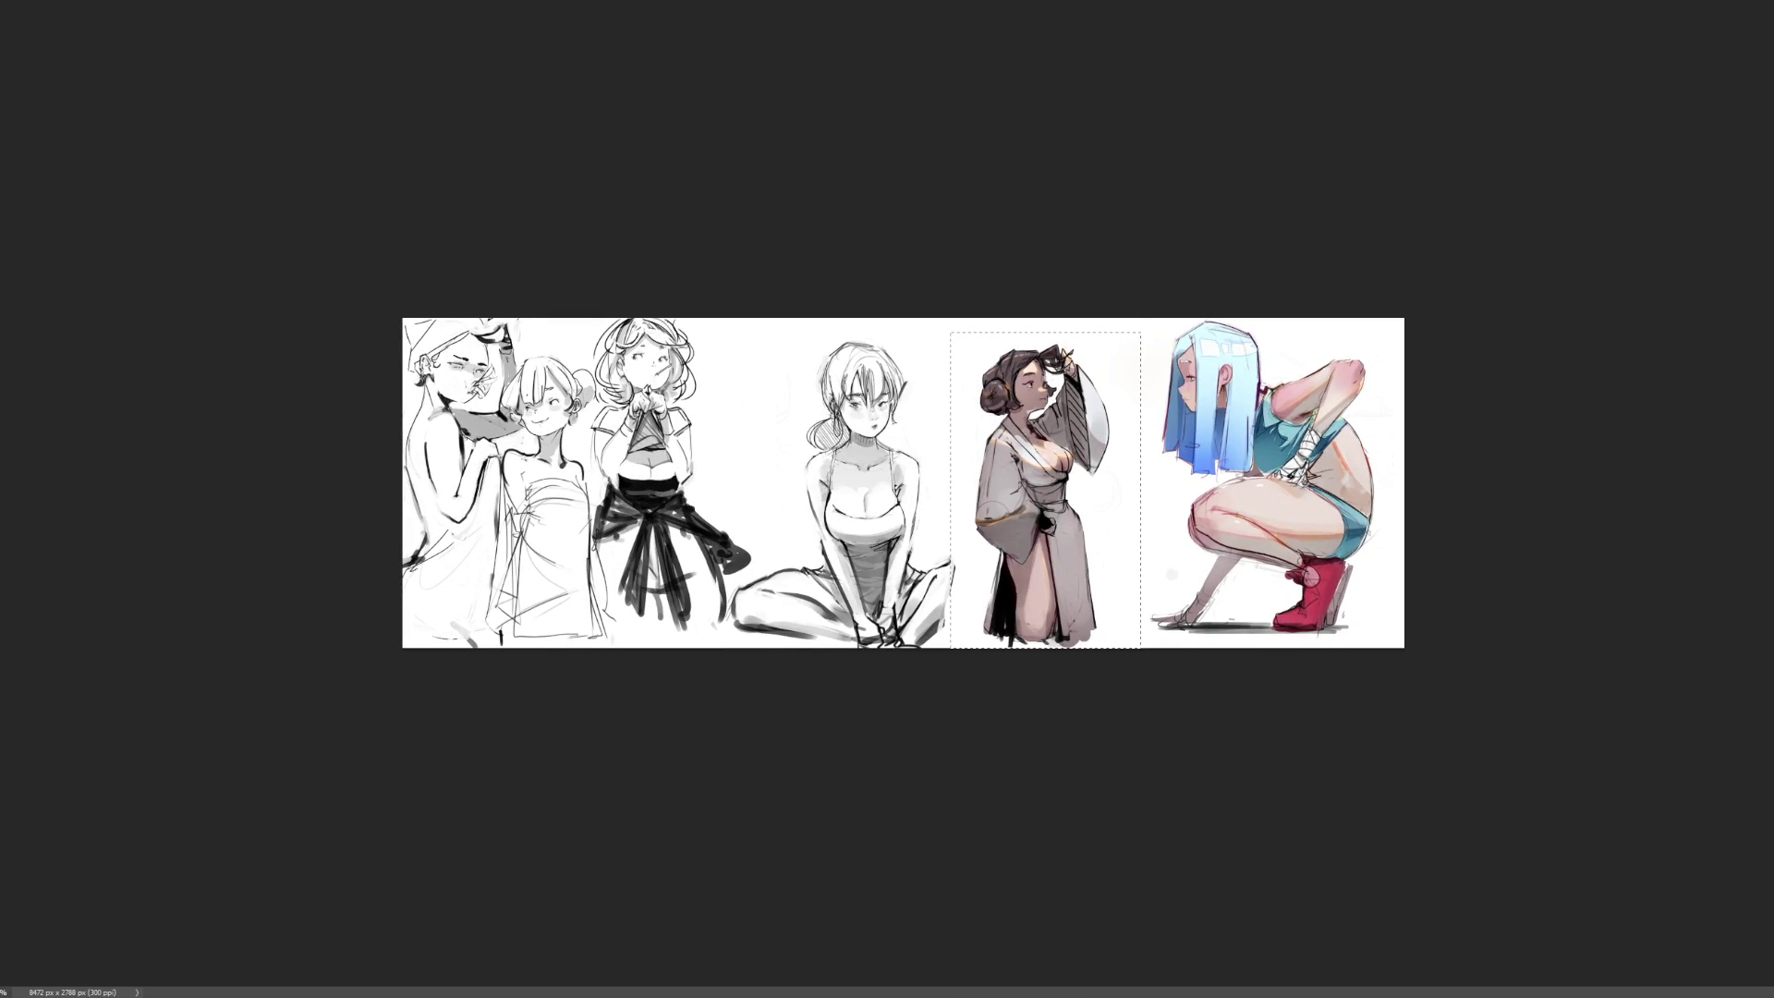
Zoom in one step on the figure strip and deselect the kimono figure
key("ctrl+plus")
key("ctrl+d")
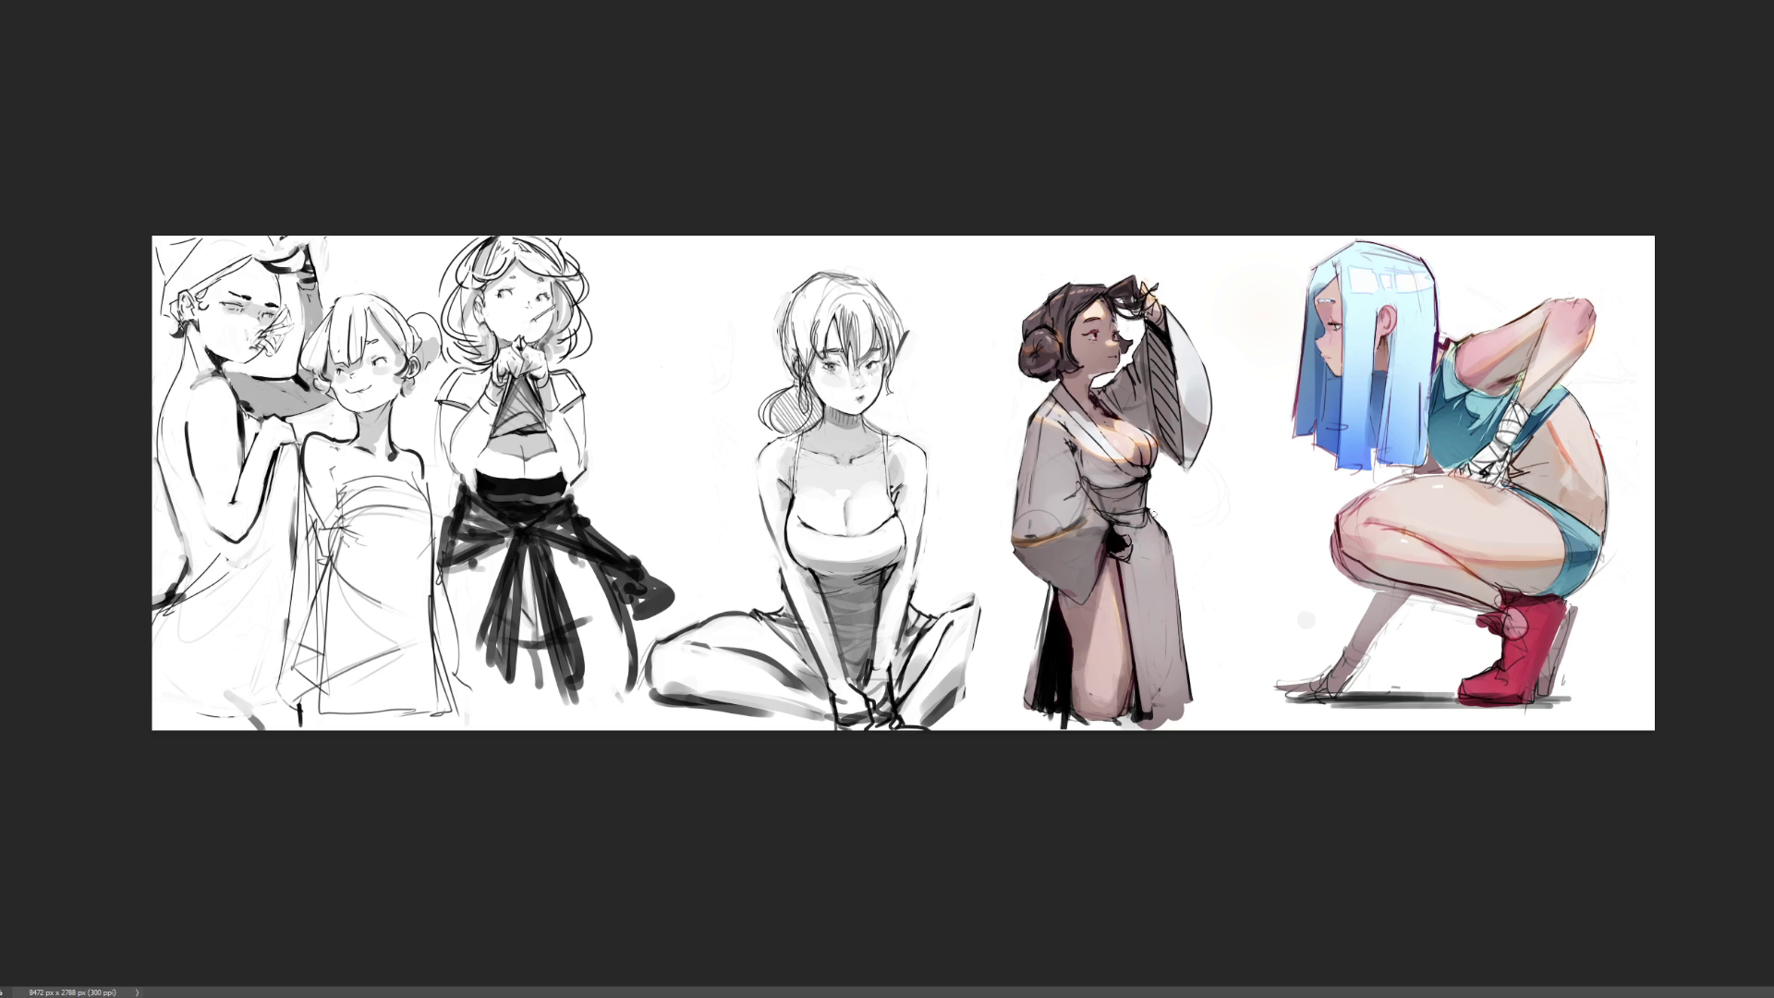
Draw and lighten a dark line along the robe's right edge, undoing failed attempts
mouse_move(1151, 505)
left_mouse_down()
mouse_move(1171, 601)
mouse_move(1175, 573)
mouse_move(1164, 562)
mouse_move(1175, 697)
mouse_move(1195, 689)
mouse_move(1175, 711)
mouse_move(1186, 735)
left_mouse_up()
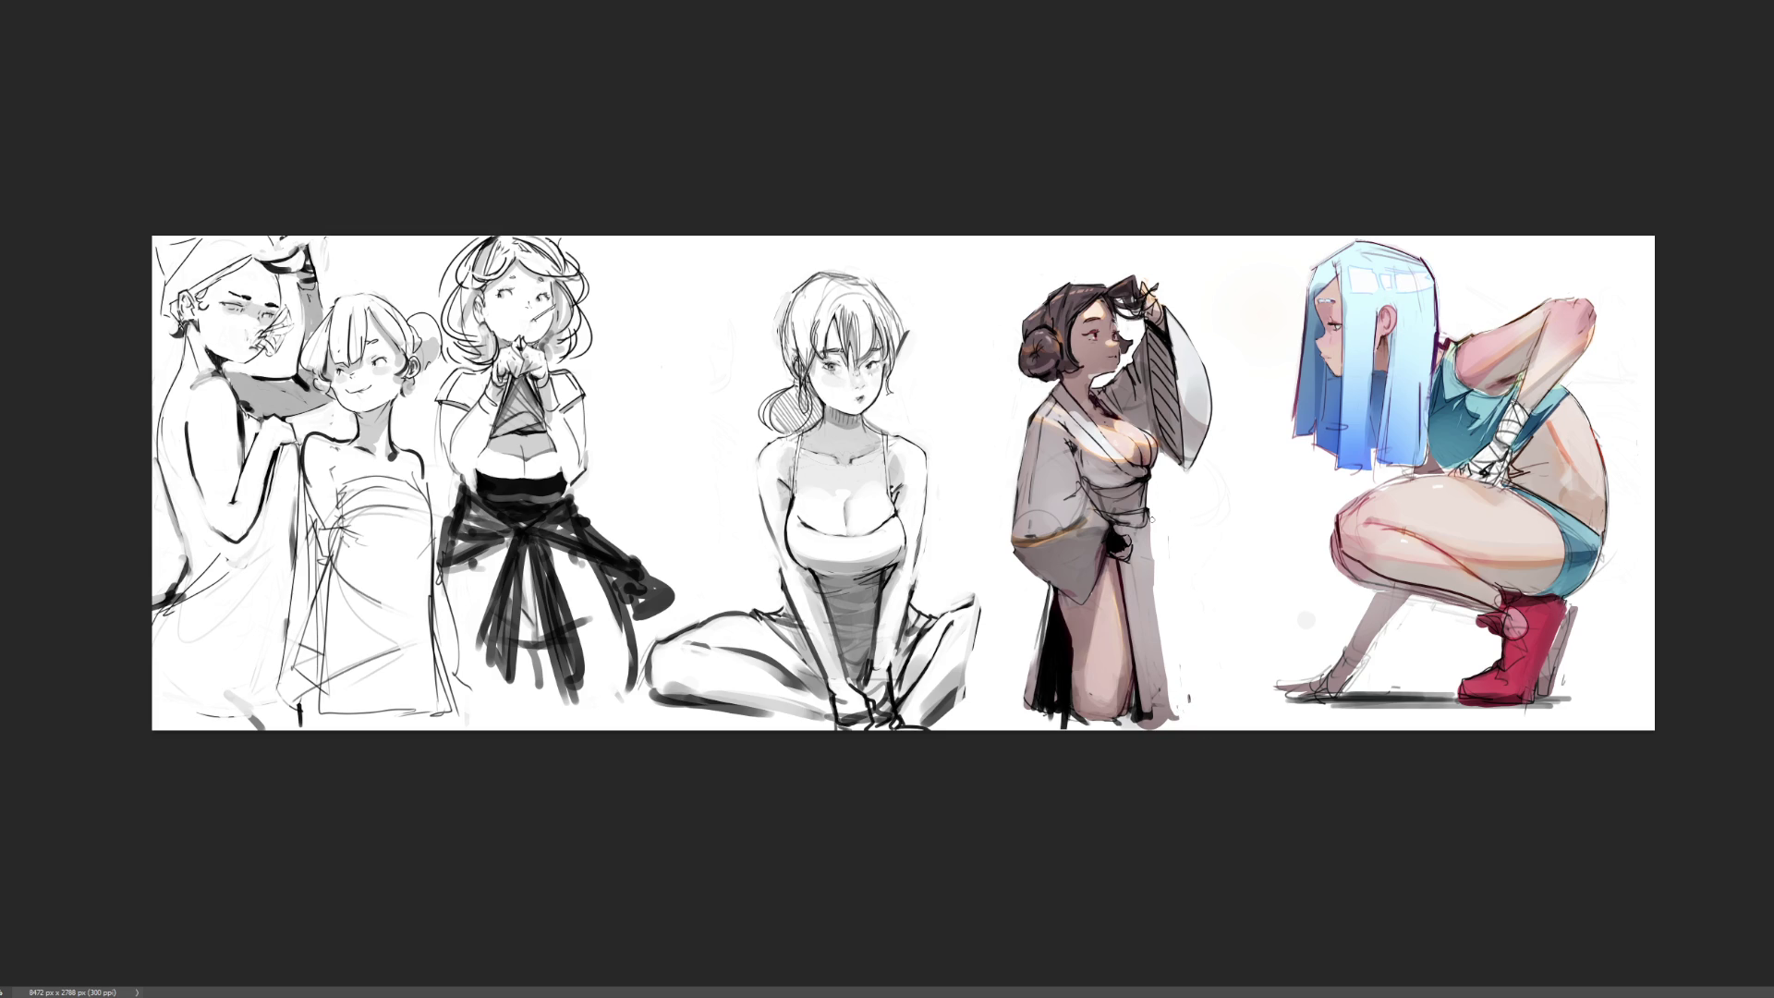
left_click_drag(1151, 515, 1175, 729)
key("ctrl+z")
key("ctrl+z")
key("ctrl+z")
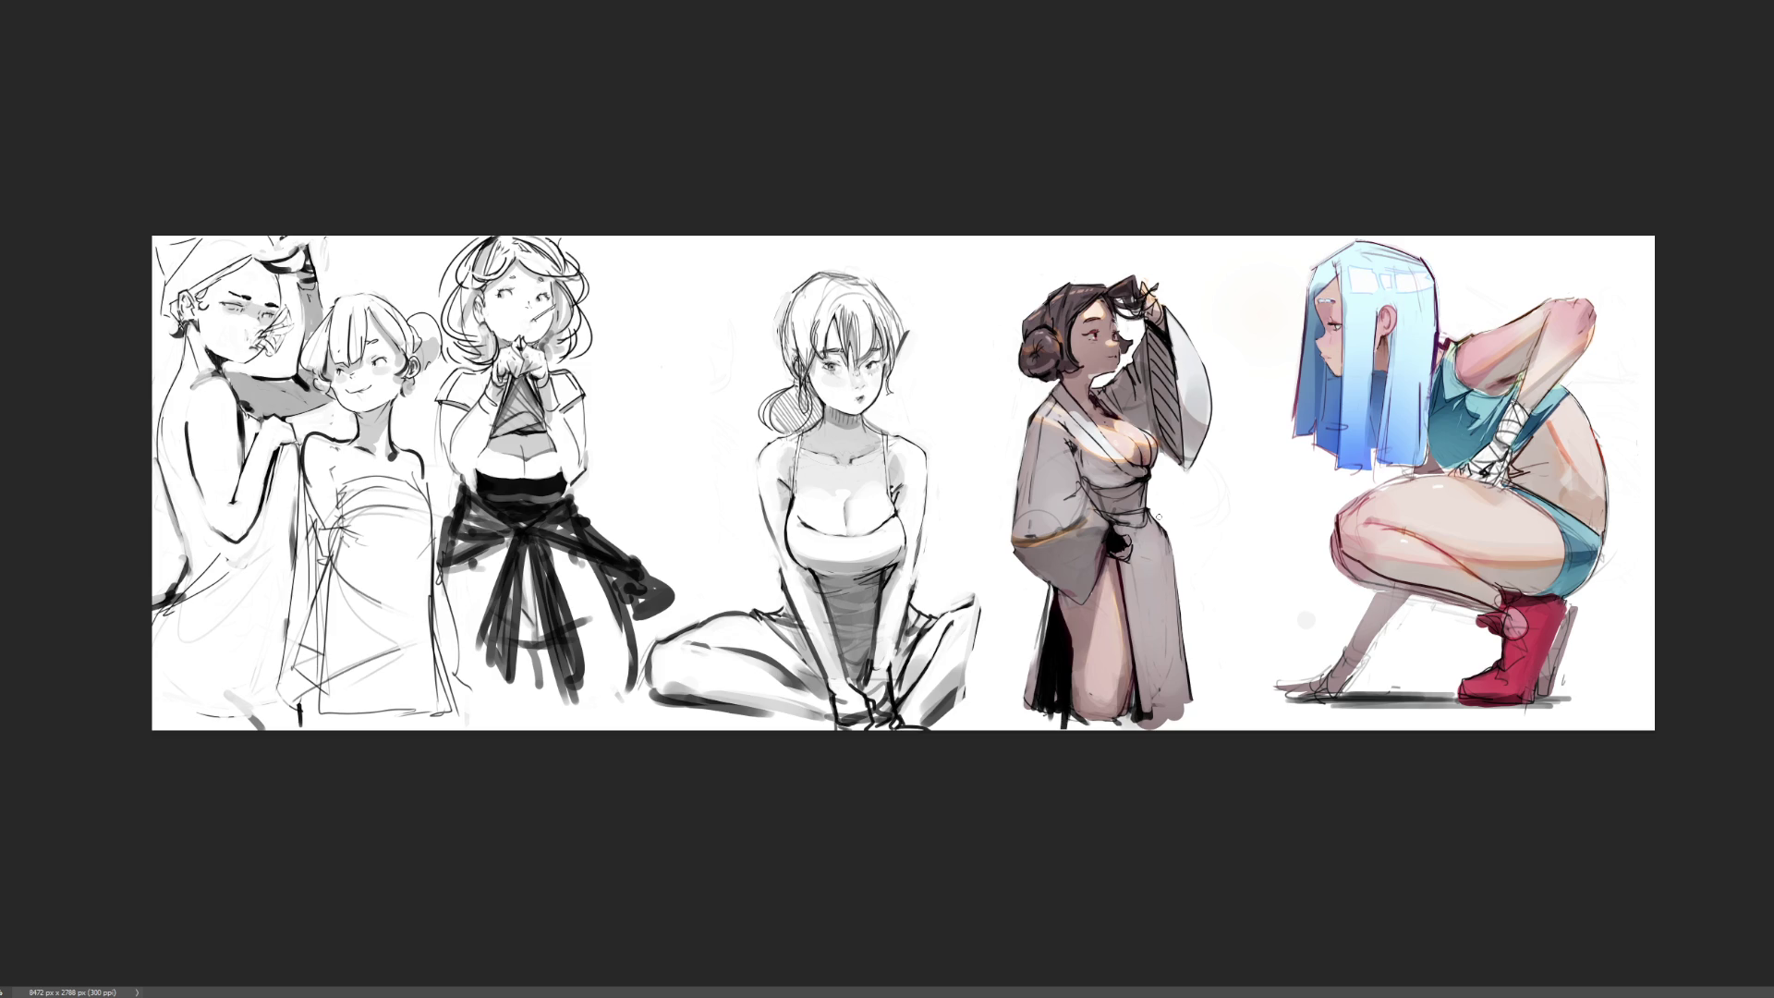
key("ctrl+z")
key("ctrl+z")
left_click_drag(1154, 515, 1167, 728)
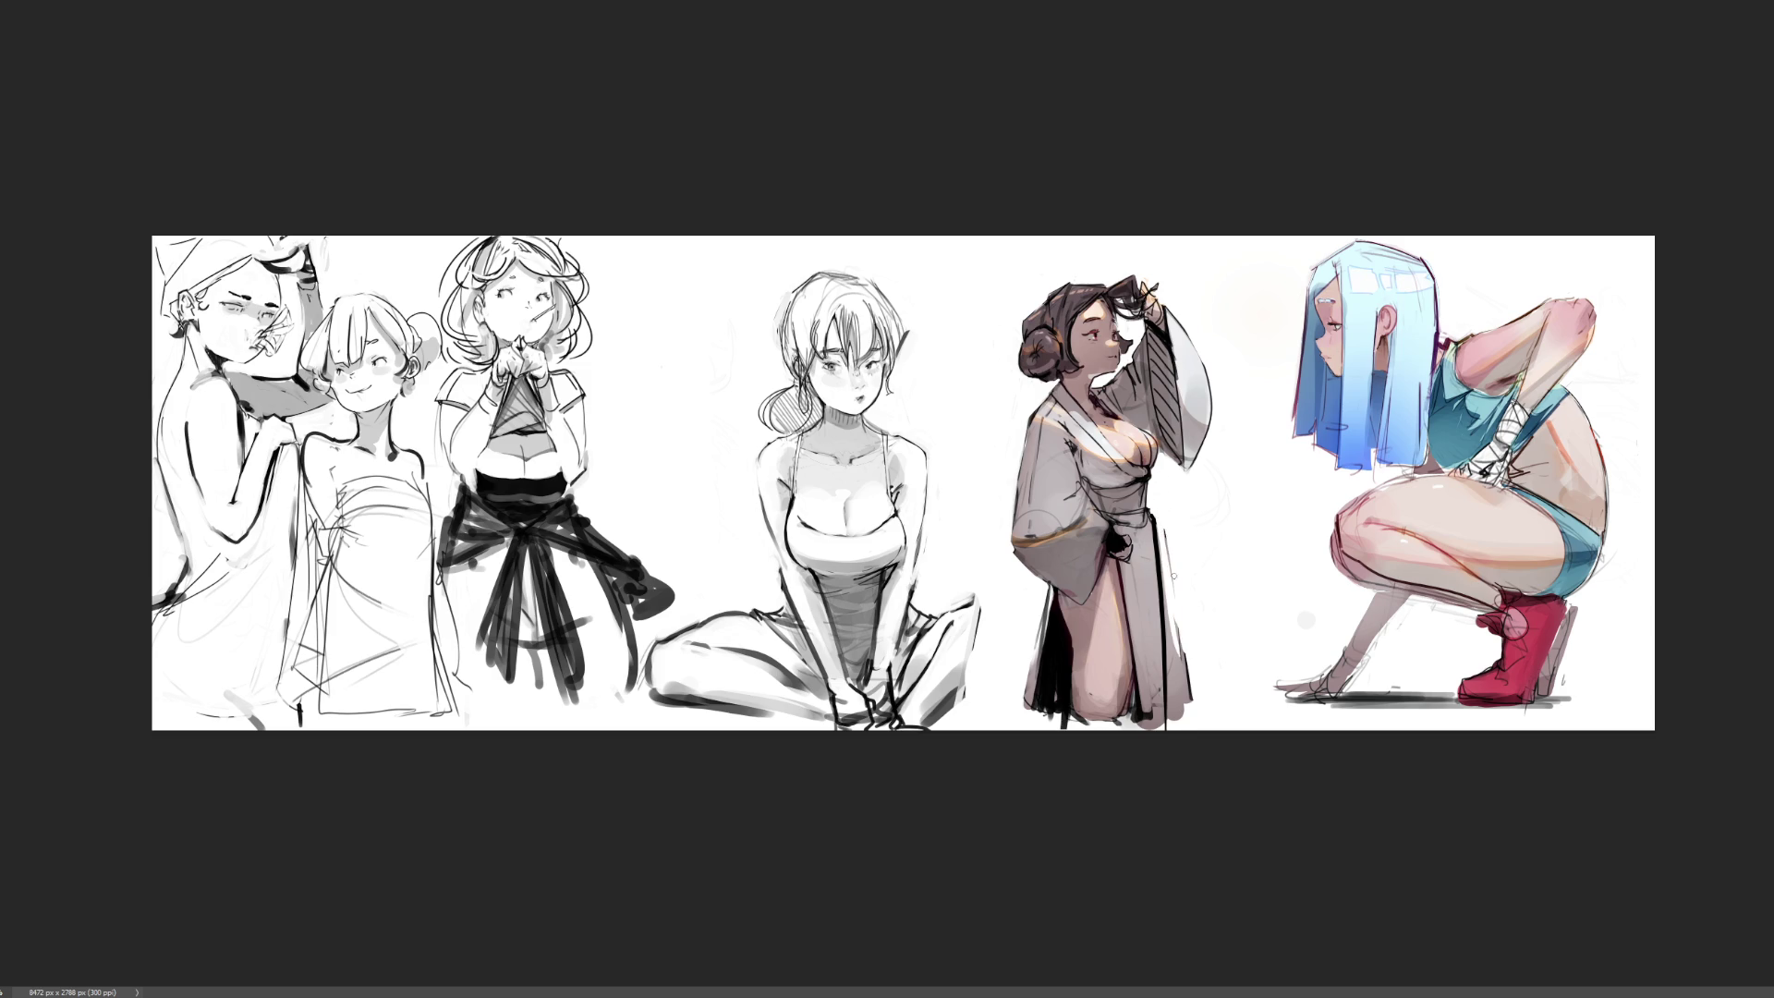
left_click_drag(1179, 621, 1185, 679)
left_click_drag(1168, 531, 1176, 701)
mouse_move(1171, 604)
left_mouse_down()
mouse_move(1170, 718)
mouse_move(1175, 702)
mouse_move(1191, 713)
left_mouse_up()
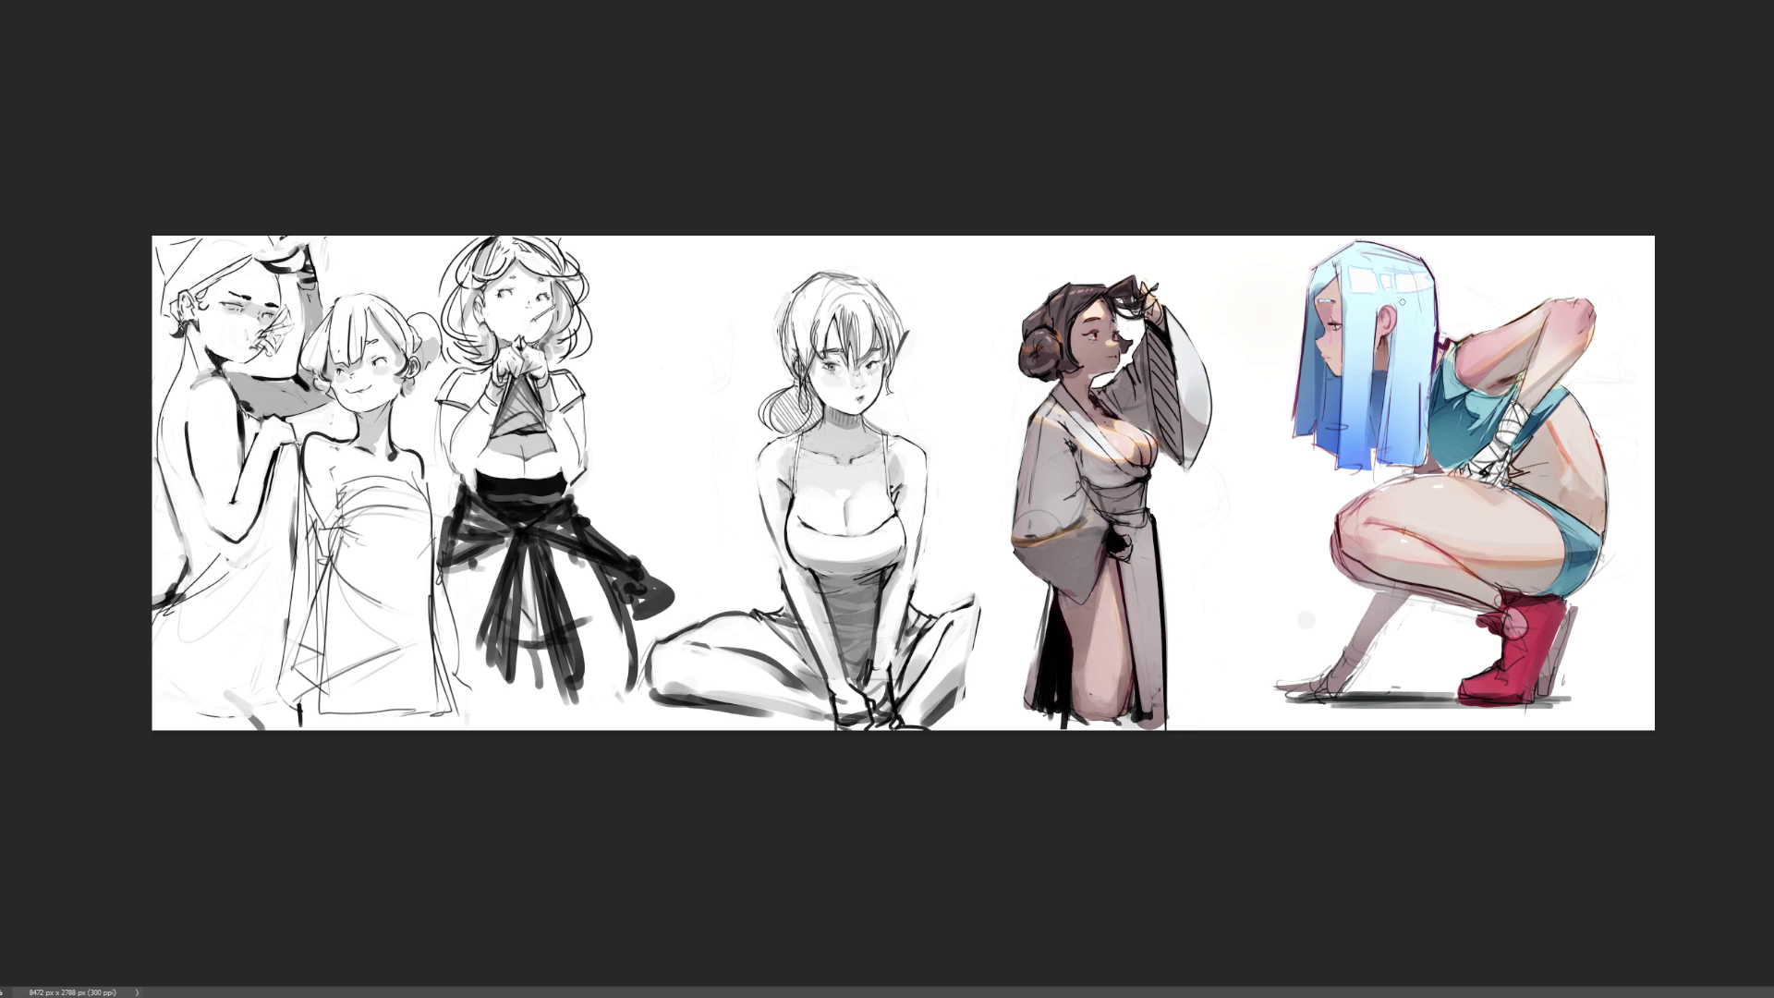
key("ctrl+z")
left_click_drag(1170, 598, 1172, 716)
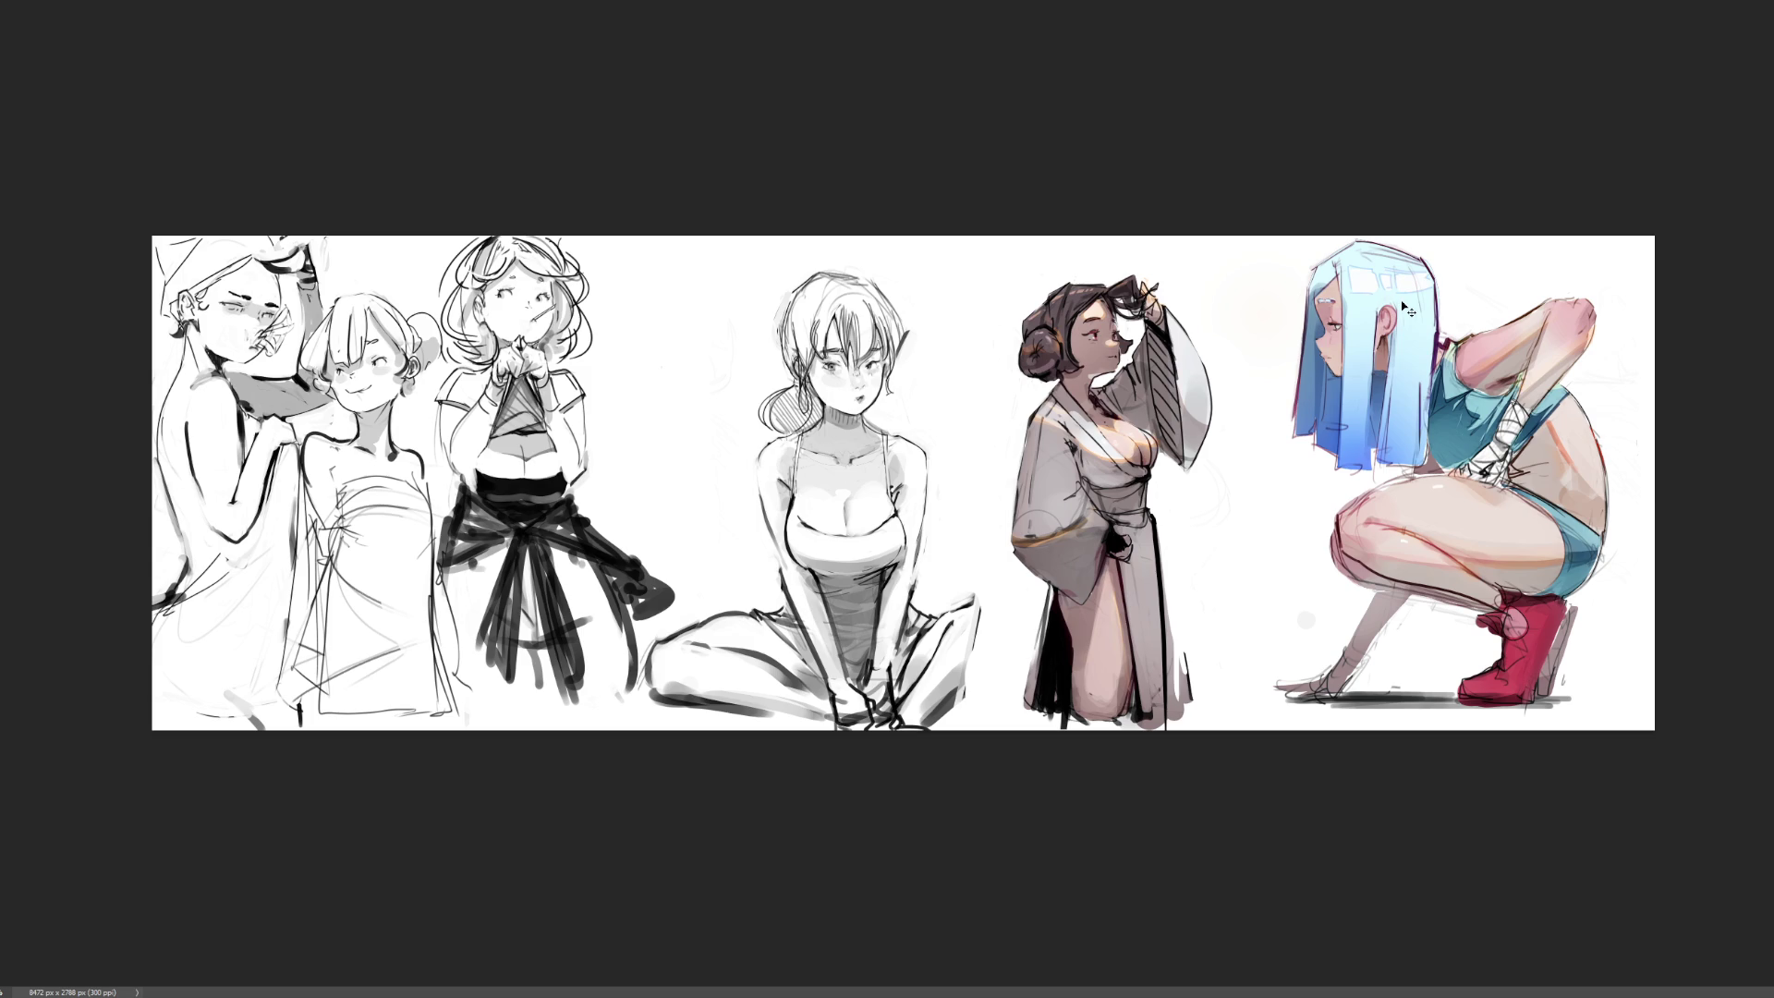
left_click_drag(1186, 623, 1175, 699)
mouse_move(1164, 528)
left_mouse_down()
mouse_move(1183, 652)
mouse_move(1160, 655)
left_mouse_up()
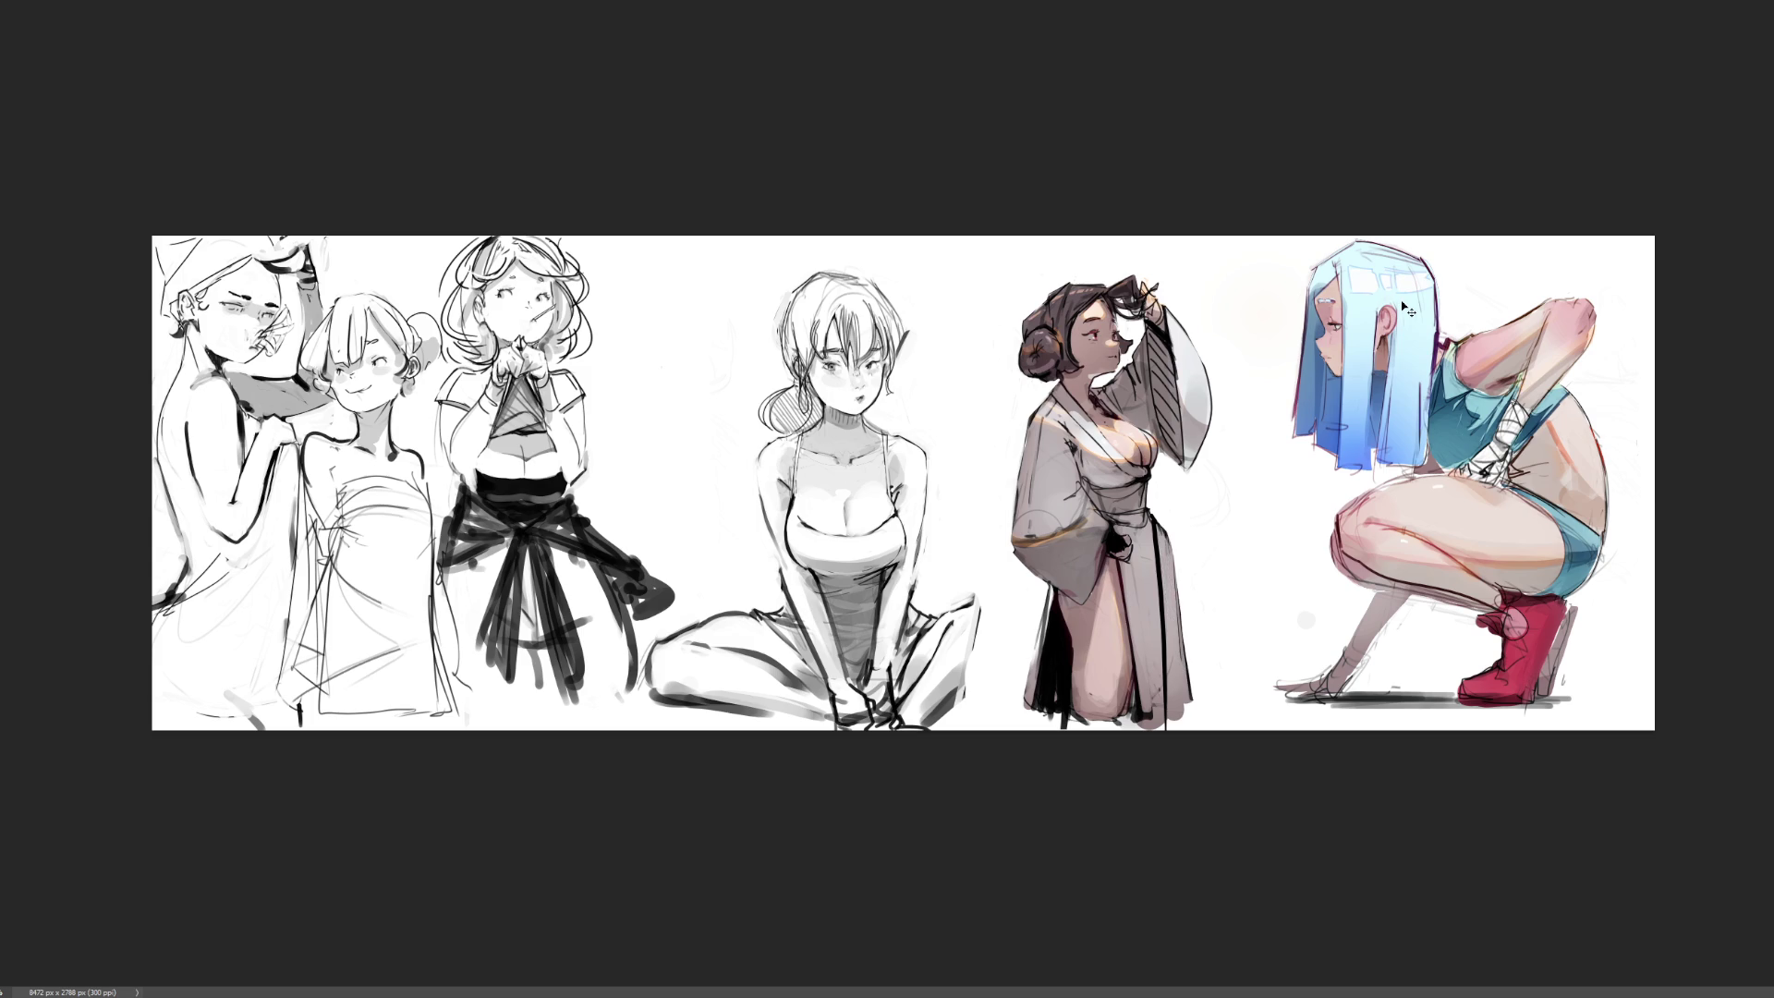
key("ctrl+z")
Redraw clean dark lines and grey shading down the robe's right edge
left_click_drag(1166, 519, 1154, 730)
mouse_move(1179, 523)
left_mouse_down()
mouse_move(1161, 654)
mouse_move(1172, 628)
left_mouse_up()
mouse_move(1184, 531)
left_mouse_down()
mouse_move(1168, 652)
mouse_move(1167, 577)
left_mouse_up()
left_click_drag(1182, 622, 1175, 699)
left_click_drag(1169, 601, 1170, 716)
left_click_drag(1183, 642, 1175, 719)
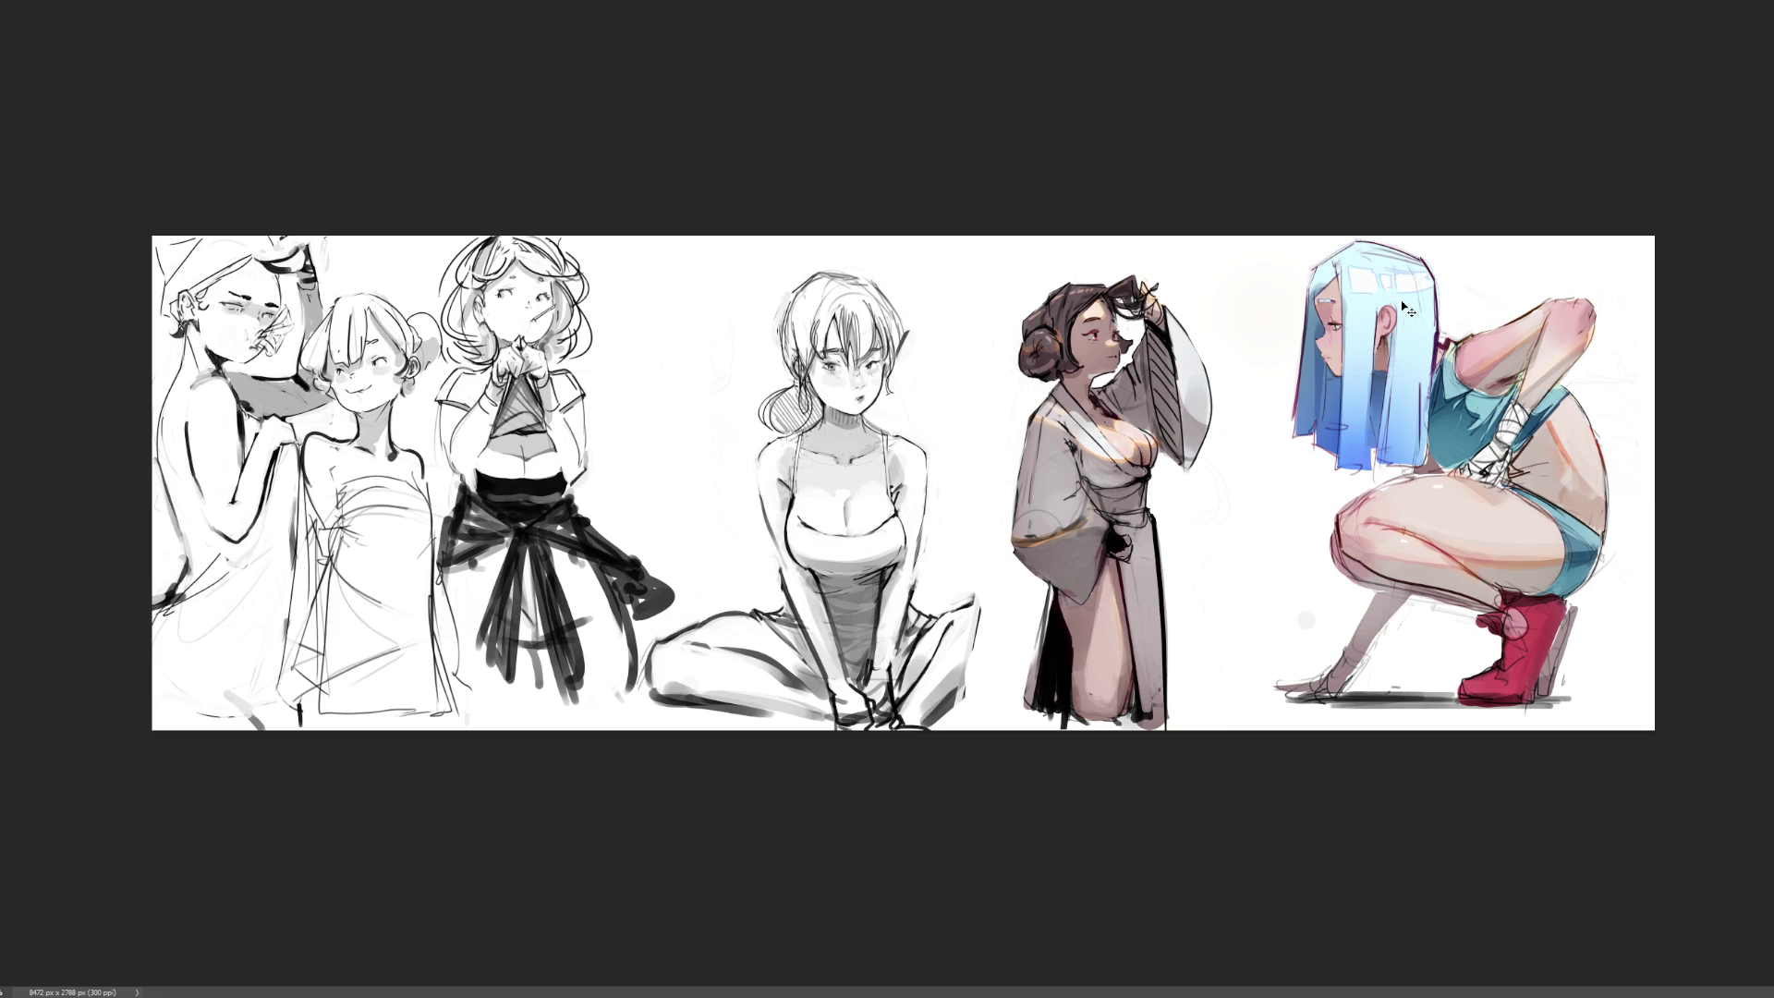
left_click_drag(1187, 642, 1175, 719)
mouse_move(1170, 600)
left_mouse_down()
mouse_move(1169, 715)
mouse_move(1179, 700)
left_mouse_up()
left_click_drag(1167, 528, 1175, 654)
Try further strokes toward the robe's hem, undoing them, then zoom in on the middle figures
key("ctrl+z")
mouse_move(1154, 520)
left_mouse_down()
mouse_move(1197, 673)
mouse_move(1175, 540)
mouse_move(1191, 712)
left_mouse_up()
key("ctrl+z")
key("ctrl+z")
key("ctrl+z")
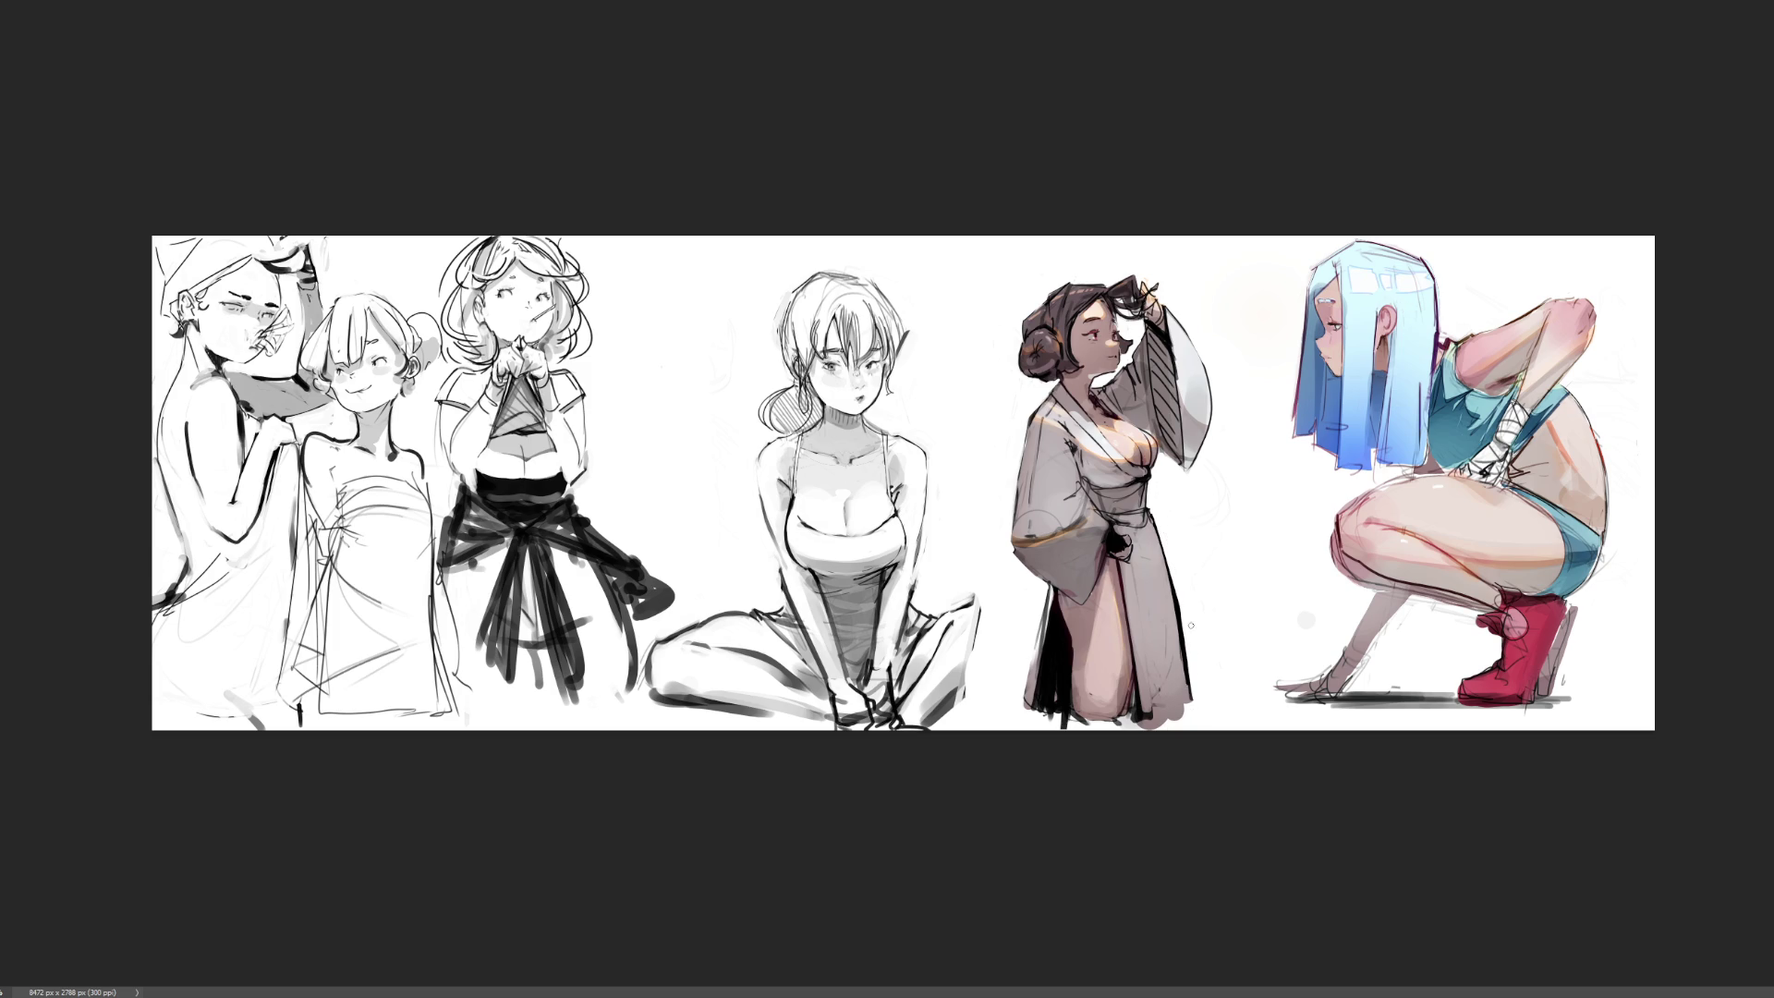
key("ctrl+z")
left_click_drag(1174, 547, 1186, 669)
key("ctrl+z")
left_click_drag(1178, 555, 1187, 698)
key("ctrl+z")
key("ctrl+plus")
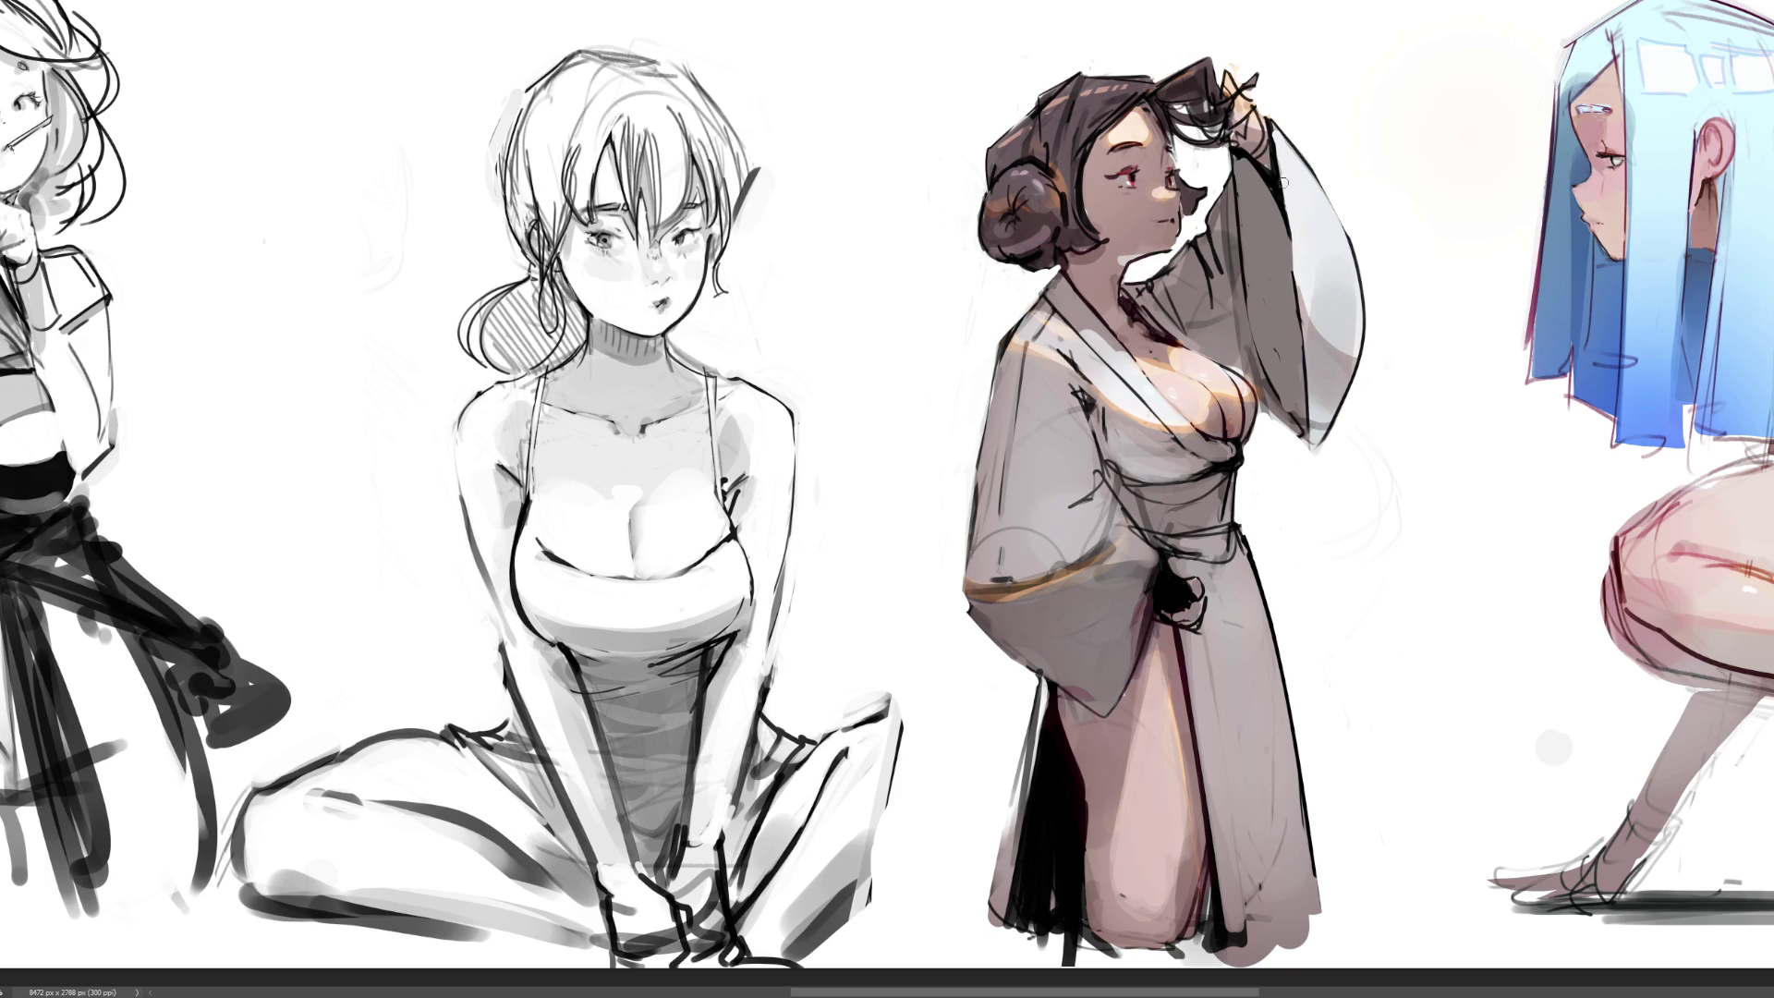
left_click_drag(1288, 243, 1309, 449)
key("ctrl+z")
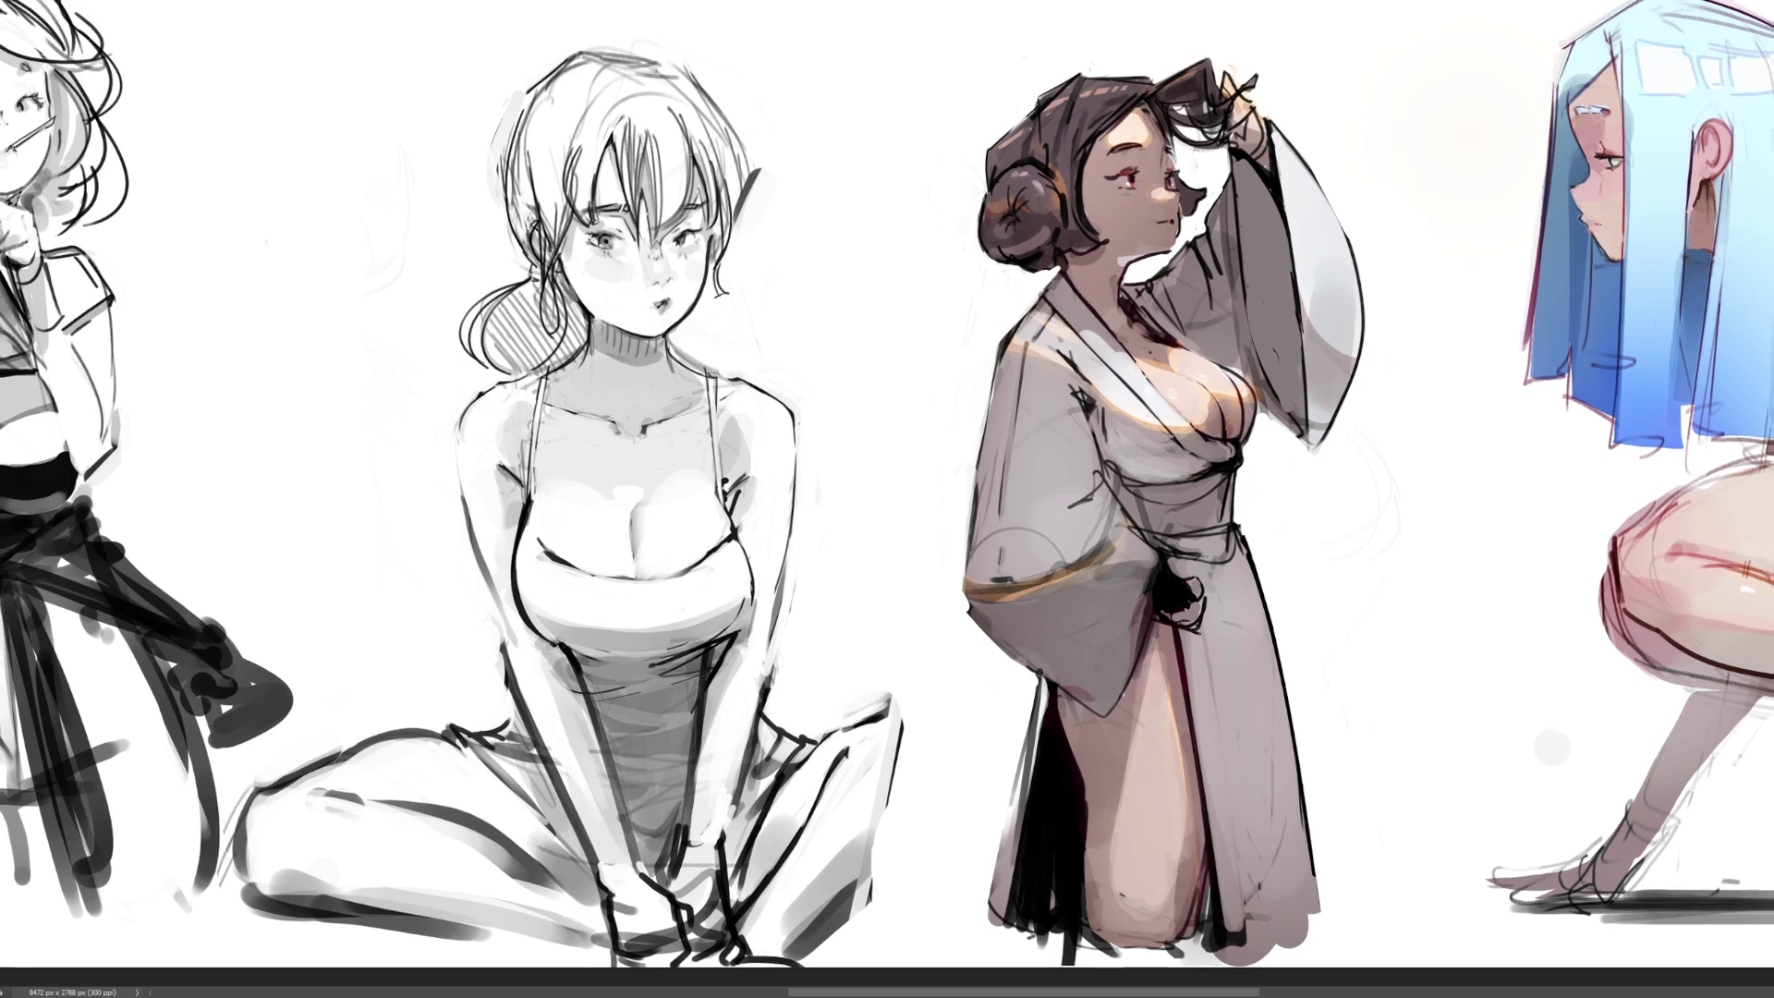
key("ctrl+0")
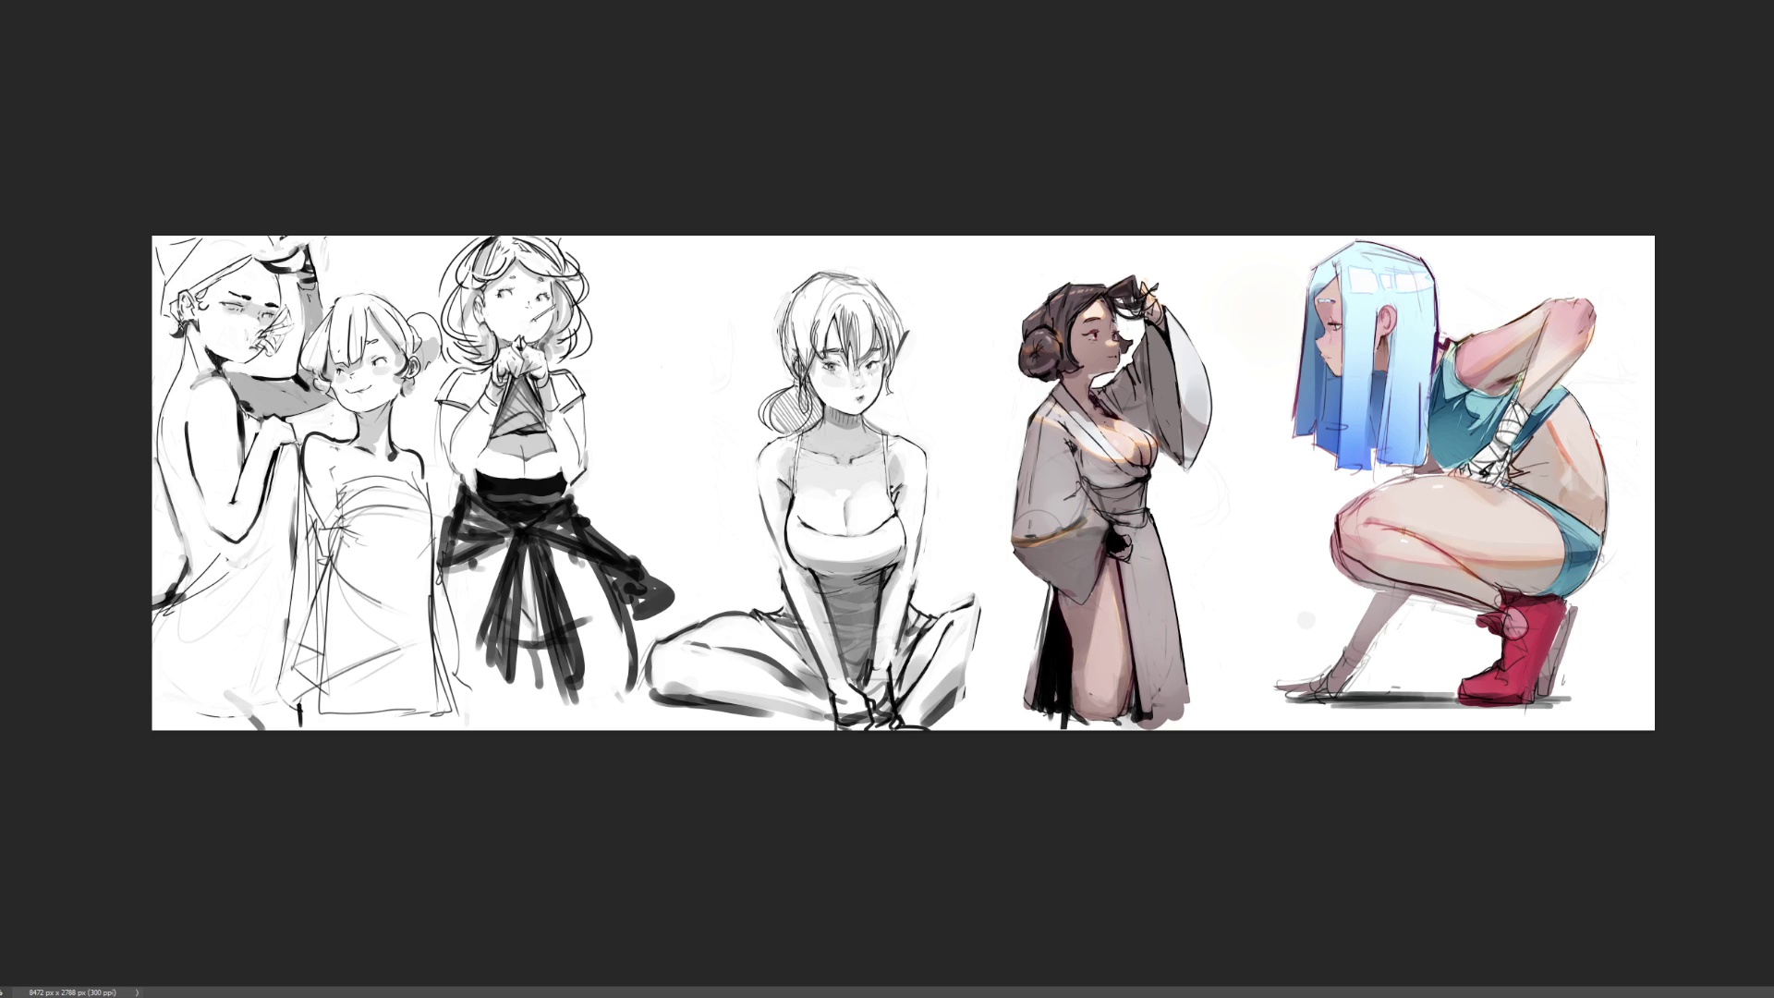
scroll(602, 483, "up", 2)
key("ctrl+plus")
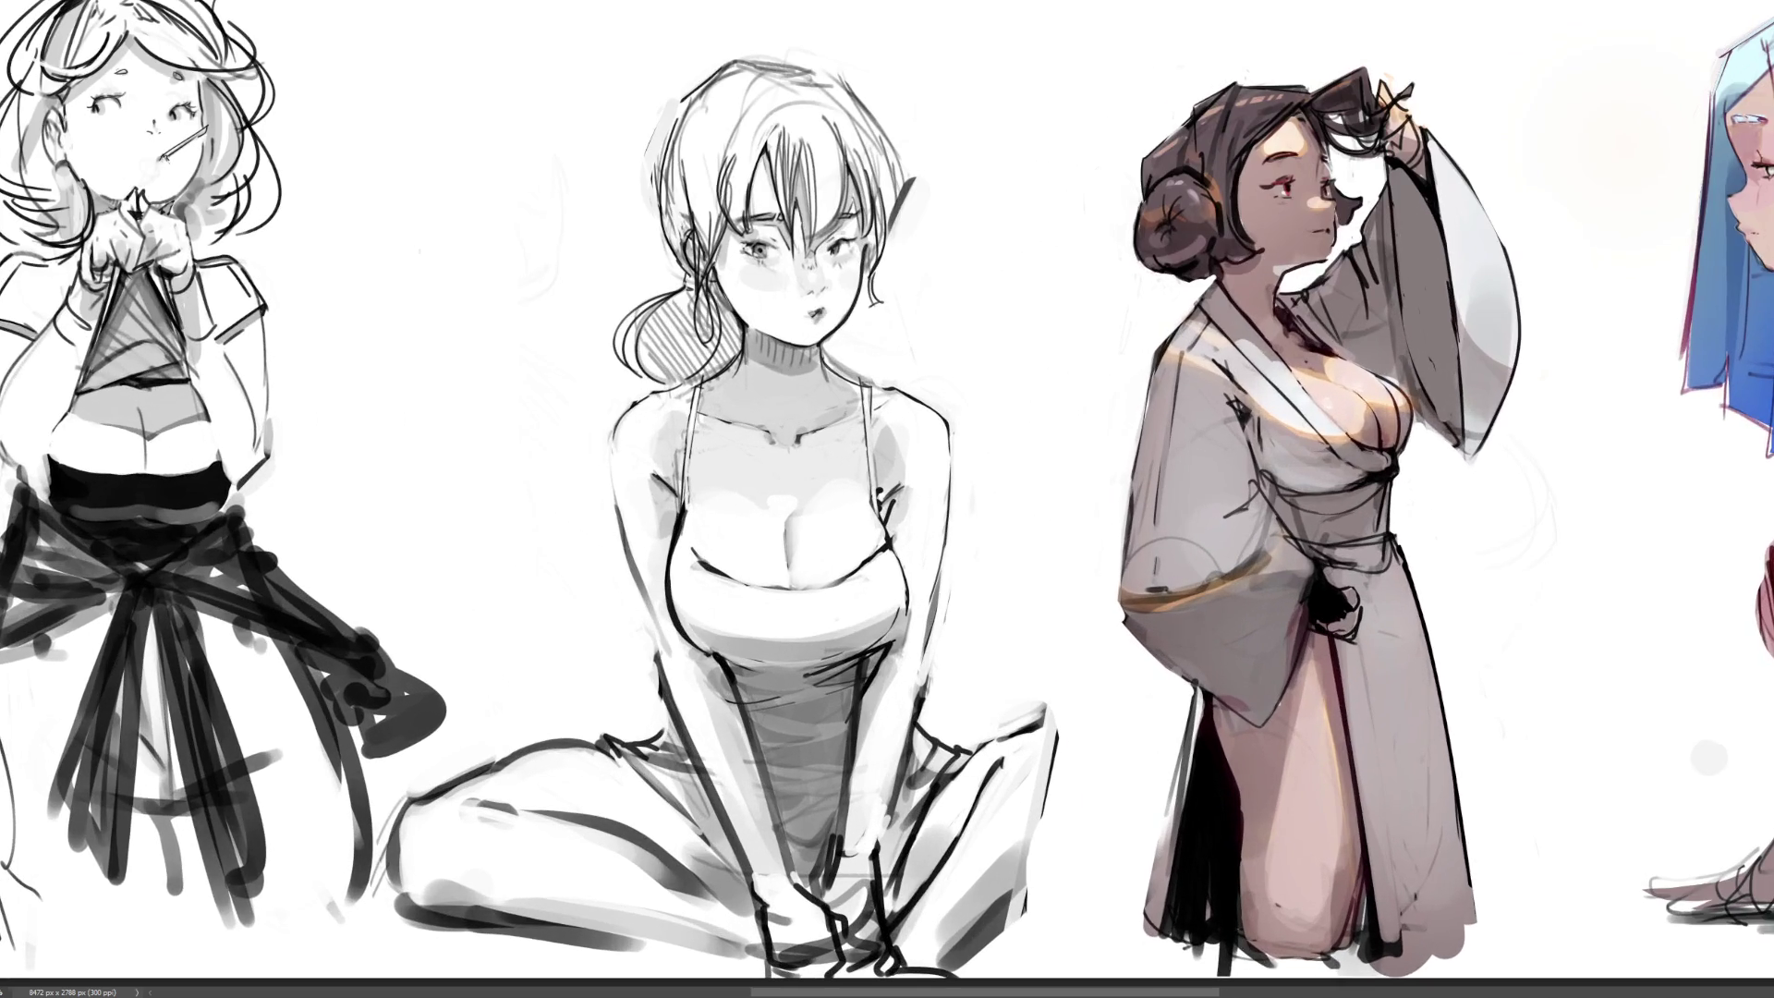
scroll(887, 499, "right", 3)
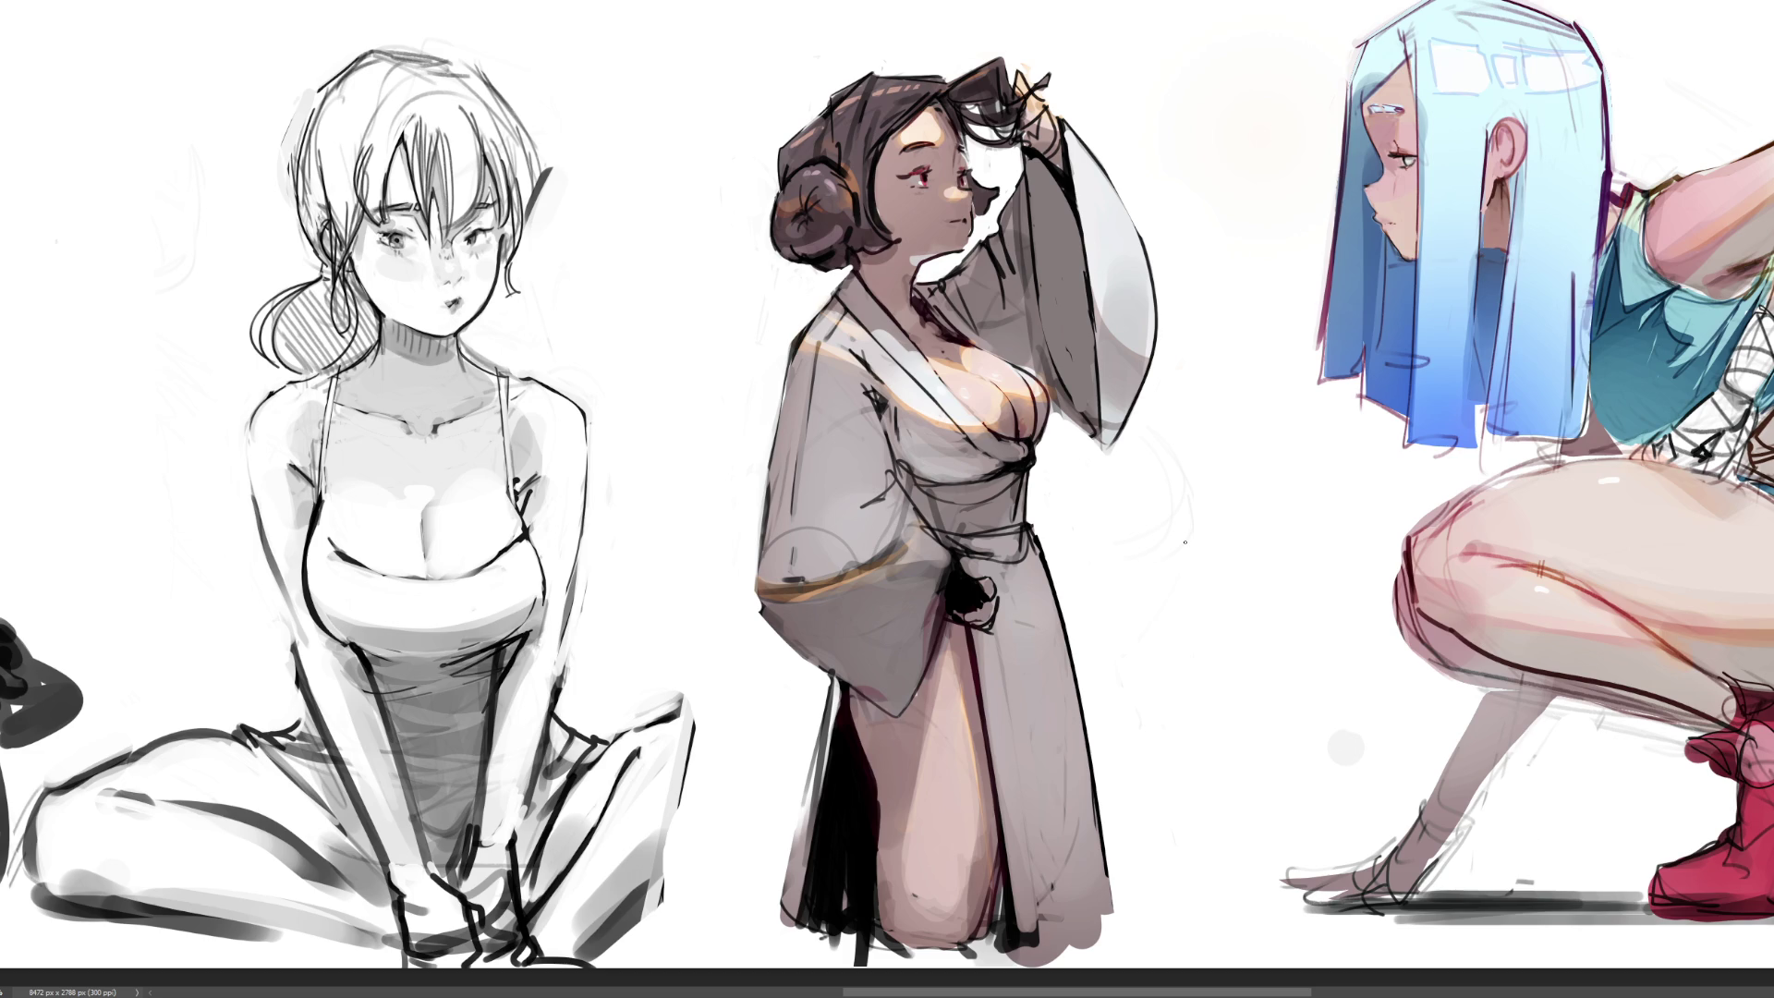
Enlarge the brush and deepen the robe's lower-left shadow with dark brown
key("bracketright")
key("bracketright")
key("bracketright")
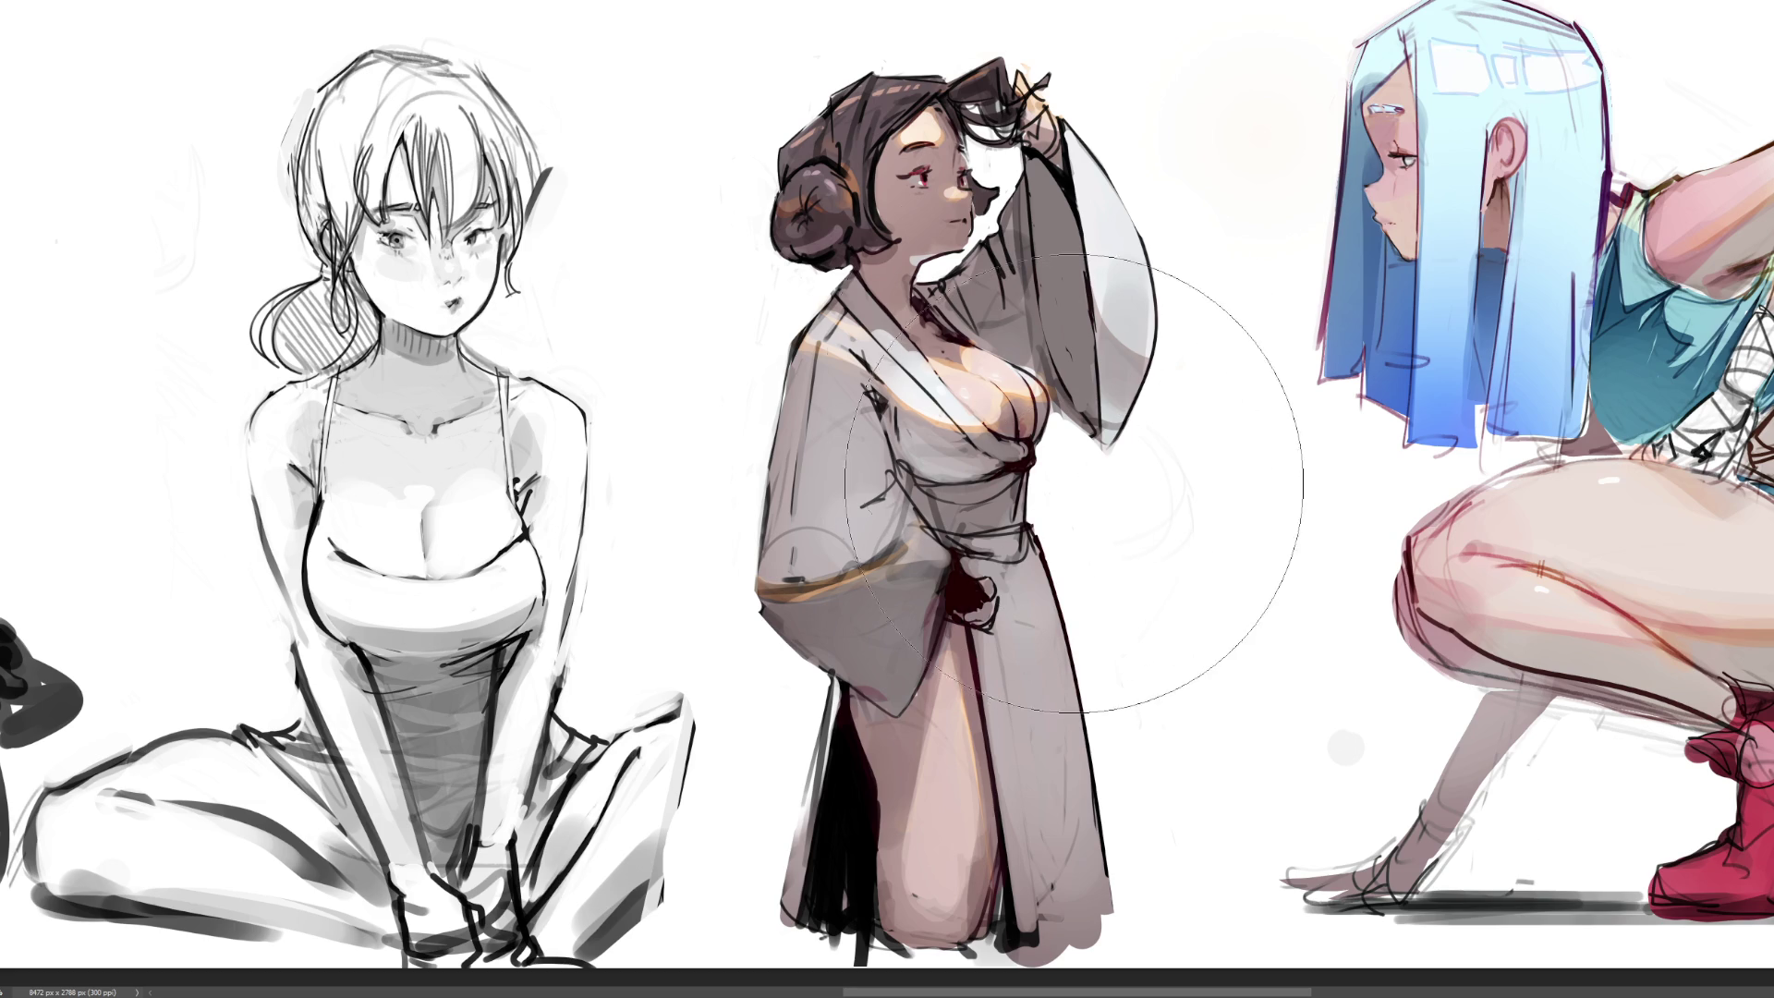
left_click_drag(859, 644, 845, 702)
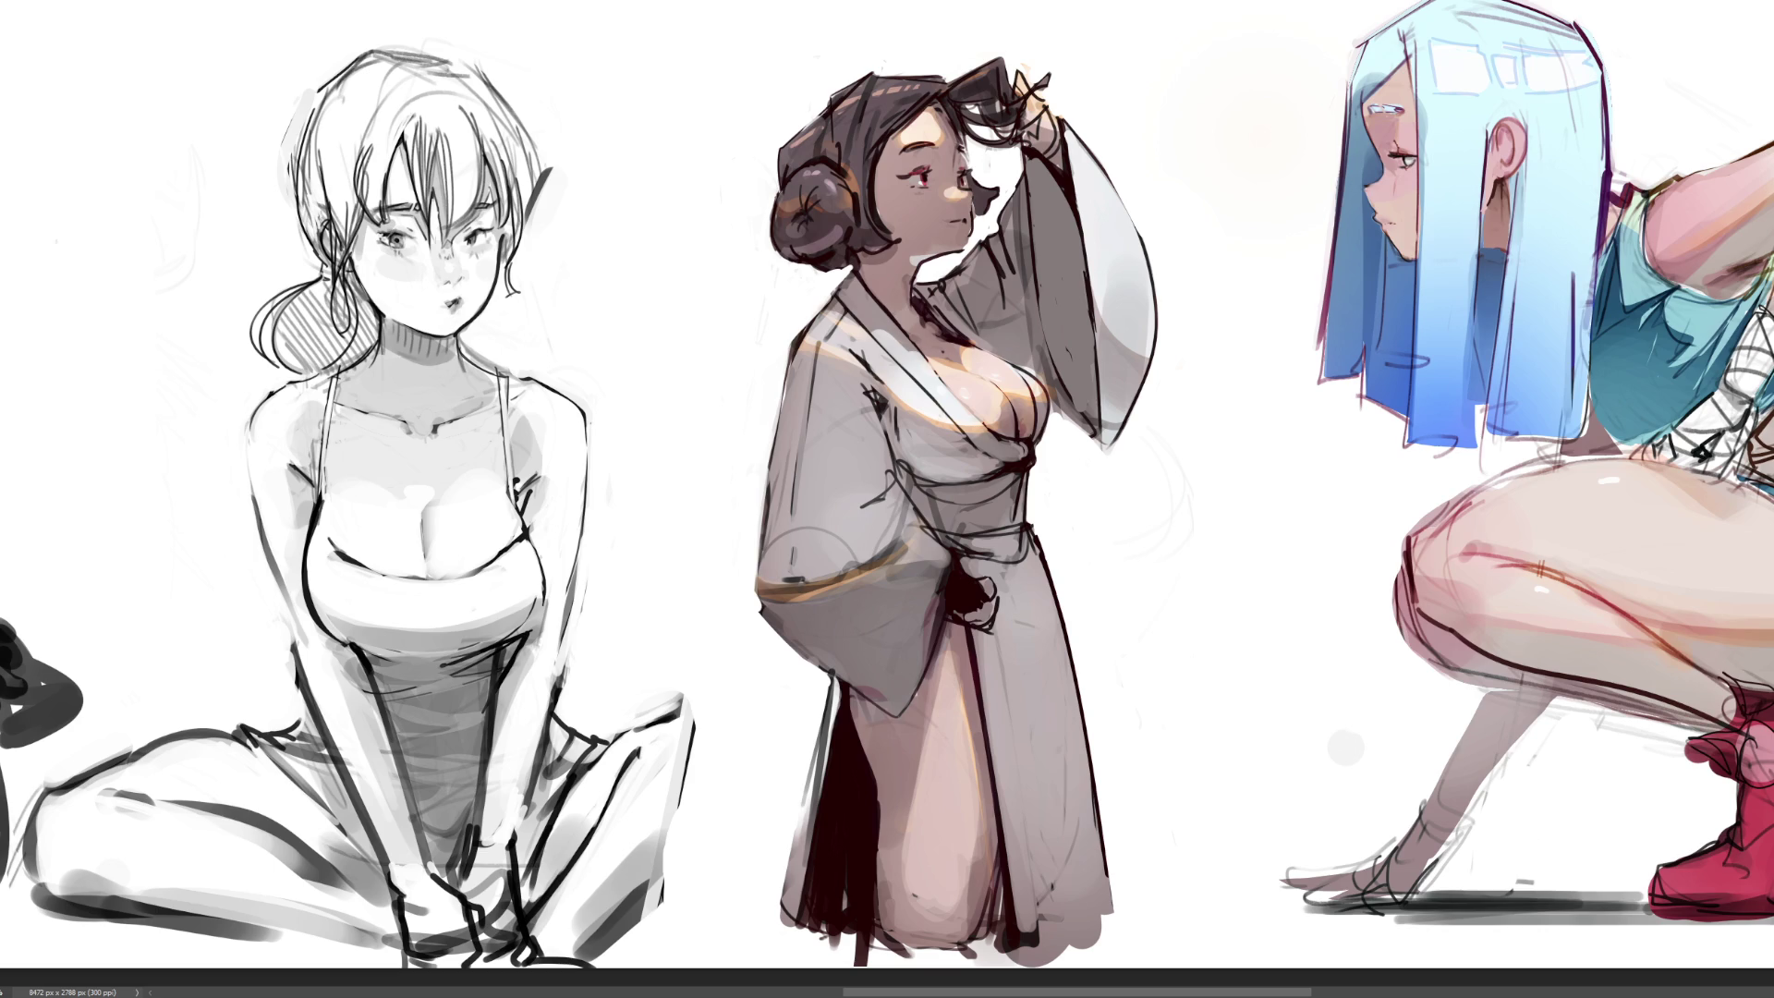
scroll(1265, 499, "down", 3)
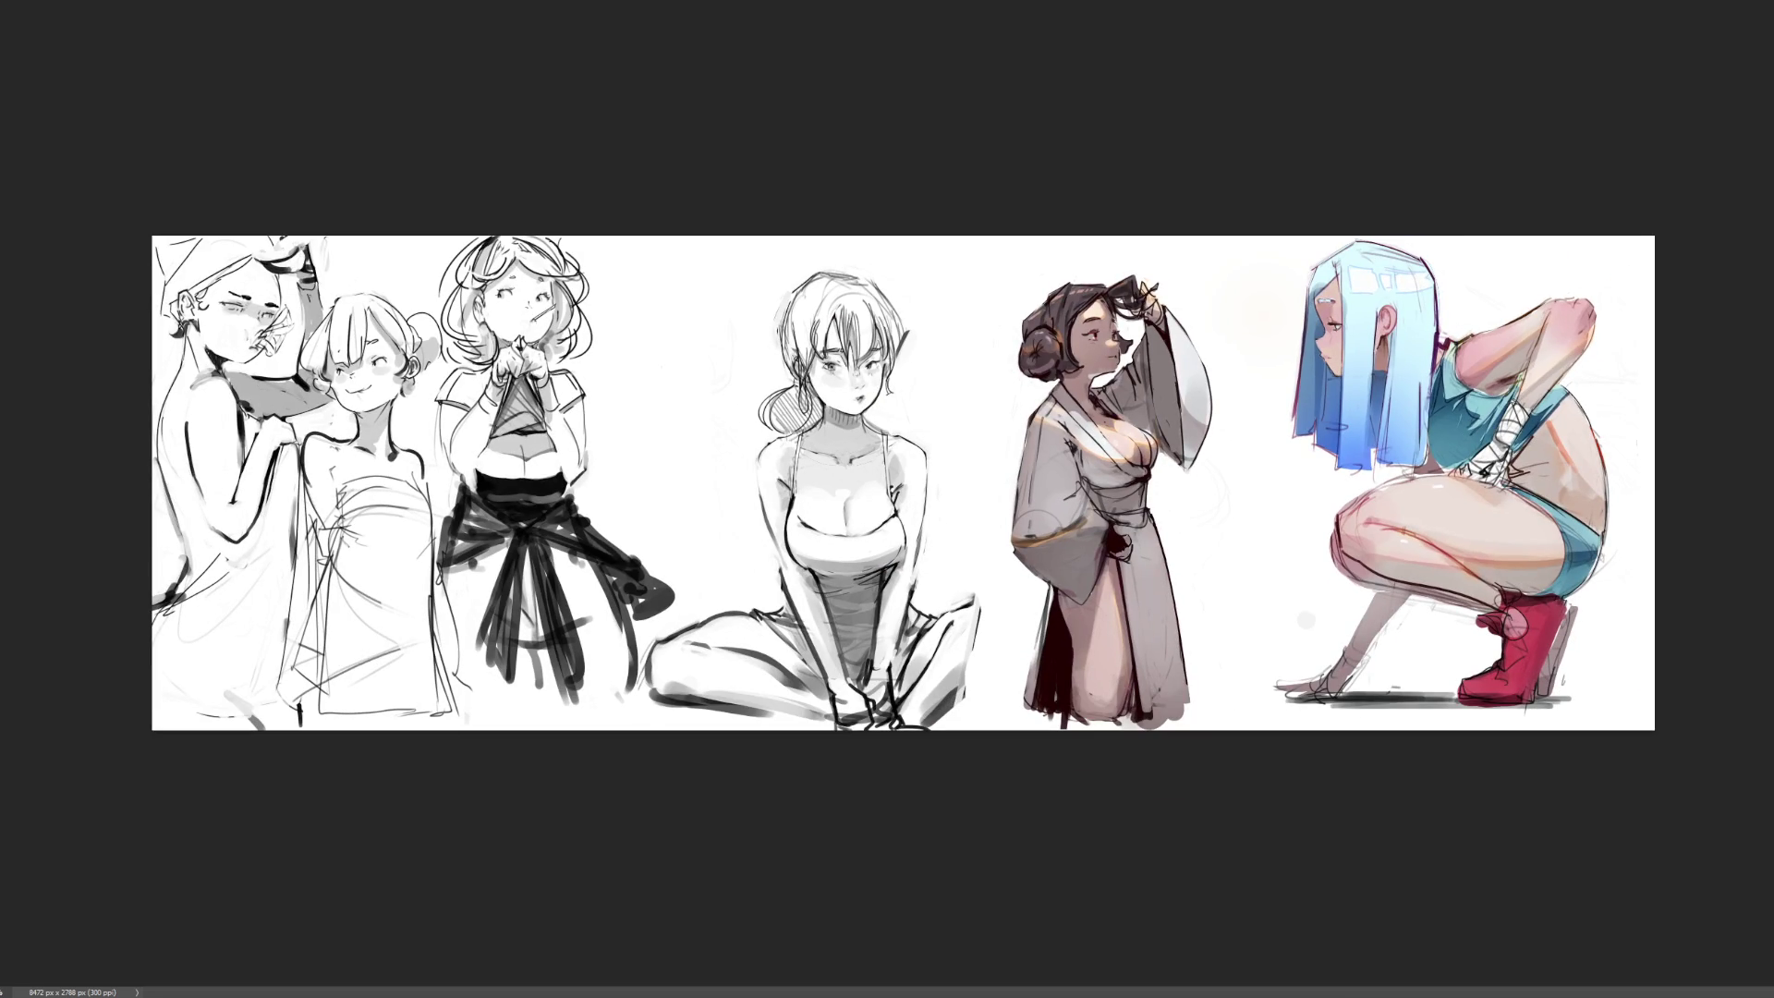
Zoom in on the kimono figure and brush red over its head and robe
scroll(935, 484, "up", 2)
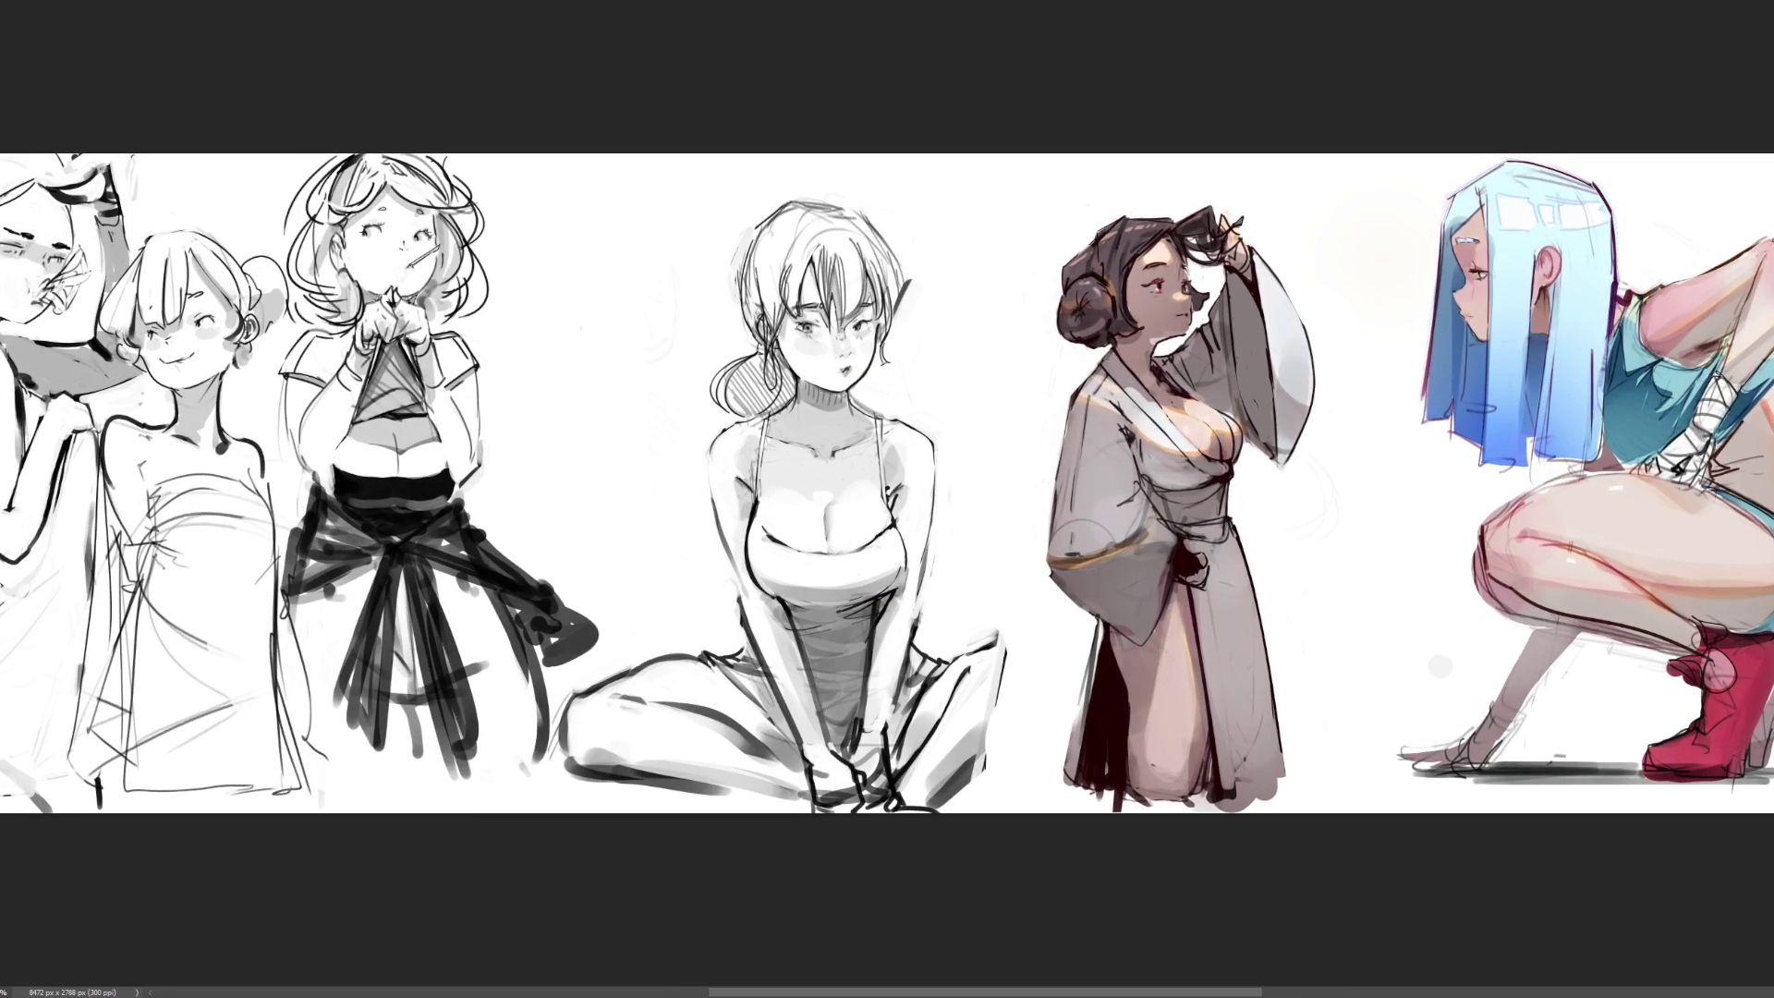
left_click_drag(887, 499, 810, 433)
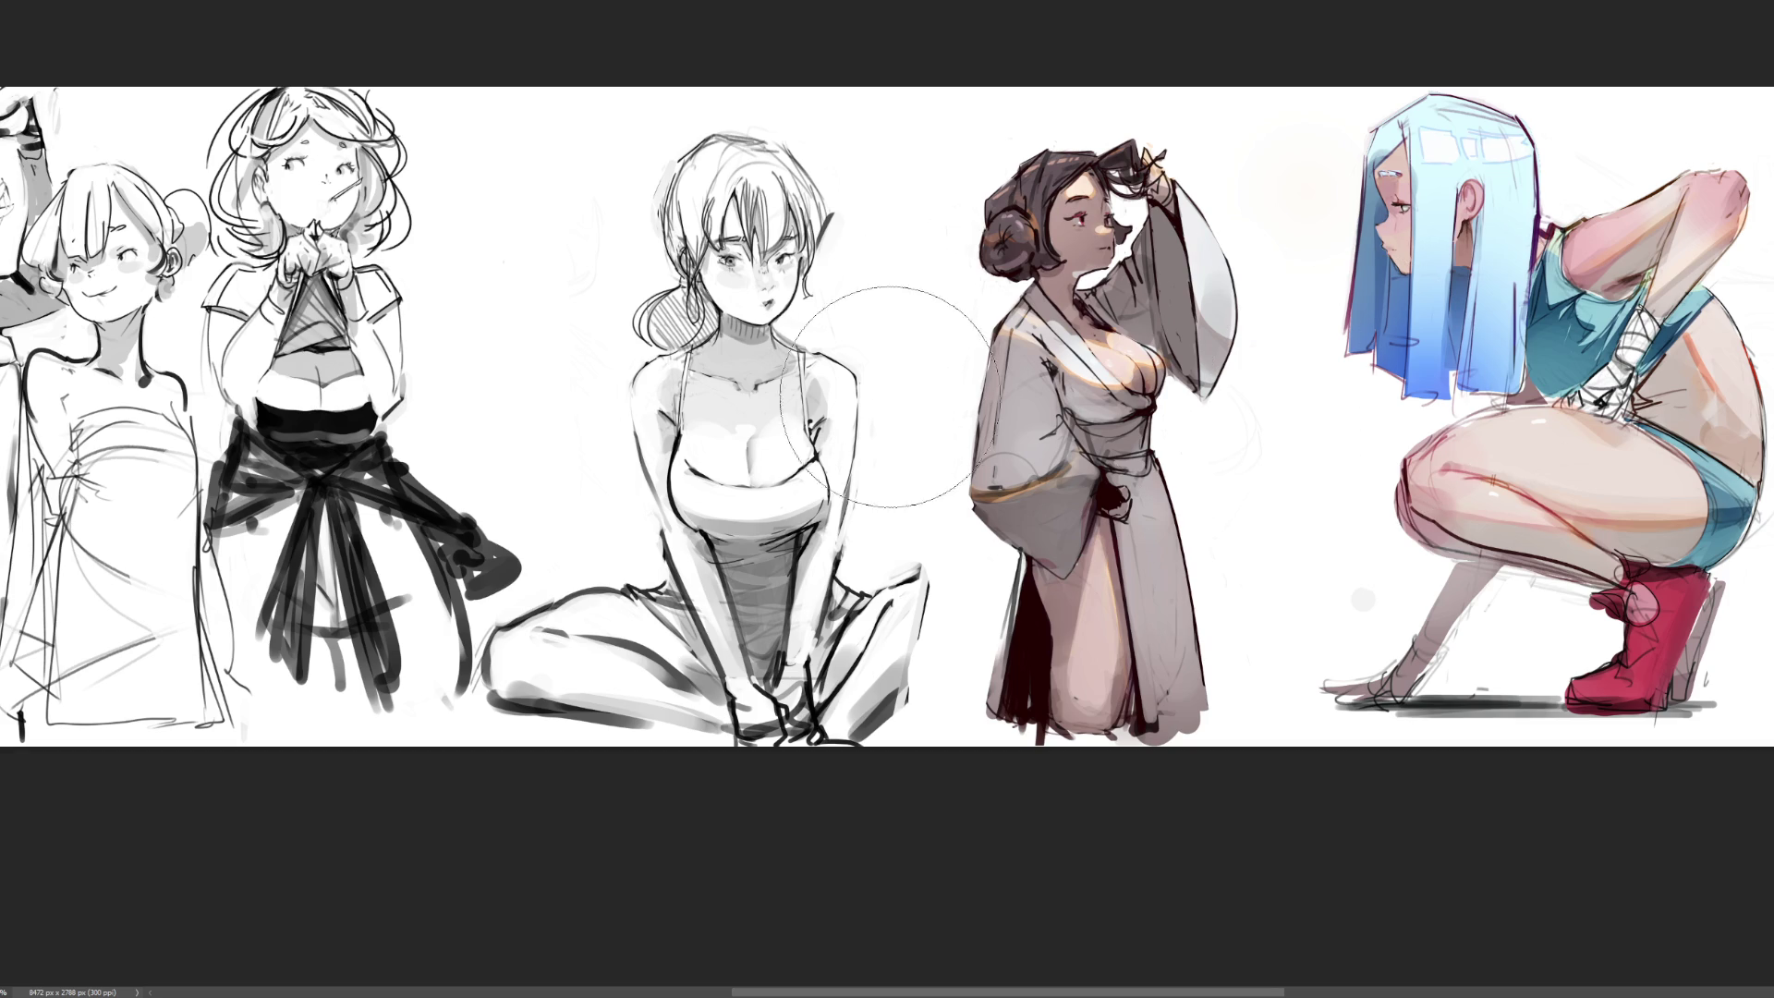
mouse_move(1077, 325)
left_mouse_down()
mouse_move(1101, 396)
mouse_move(1028, 159)
left_mouse_up()
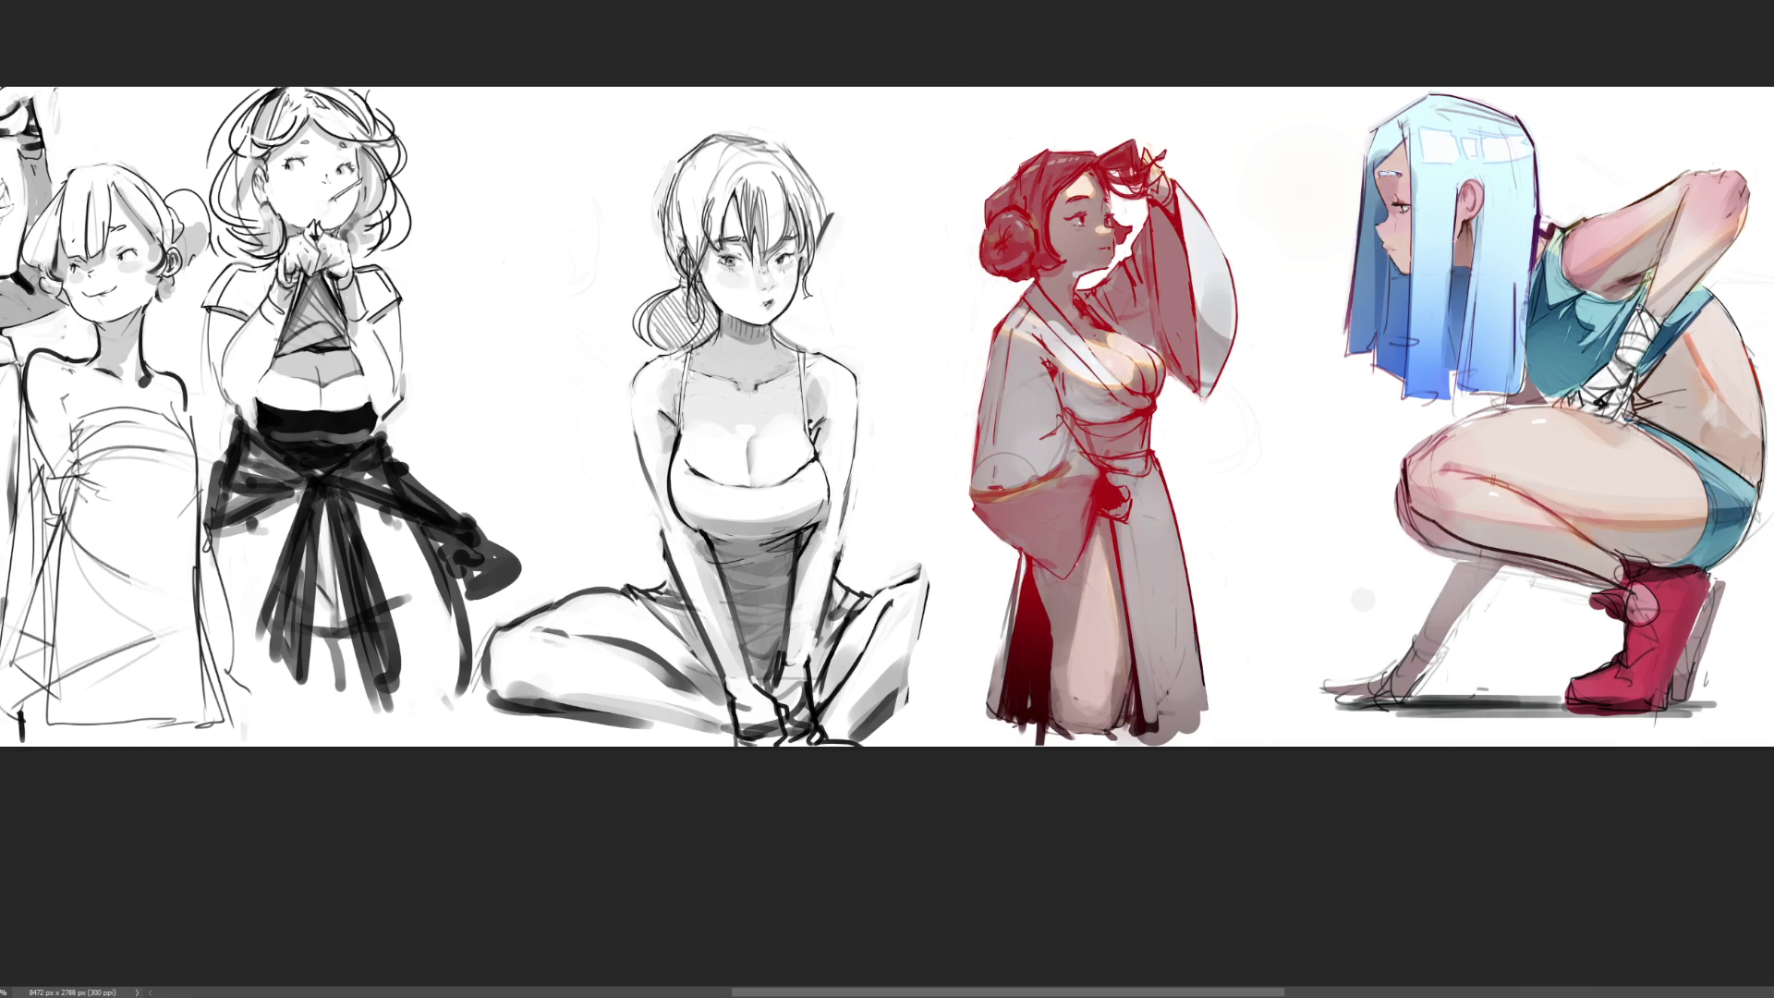
Paint the head, arm and upper-robe lines green, then brush red across the body lines
mouse_move(1120, 178)
left_mouse_down()
mouse_move(1089, 198)
mouse_move(1009, 535)
mouse_move(1108, 504)
left_mouse_up()
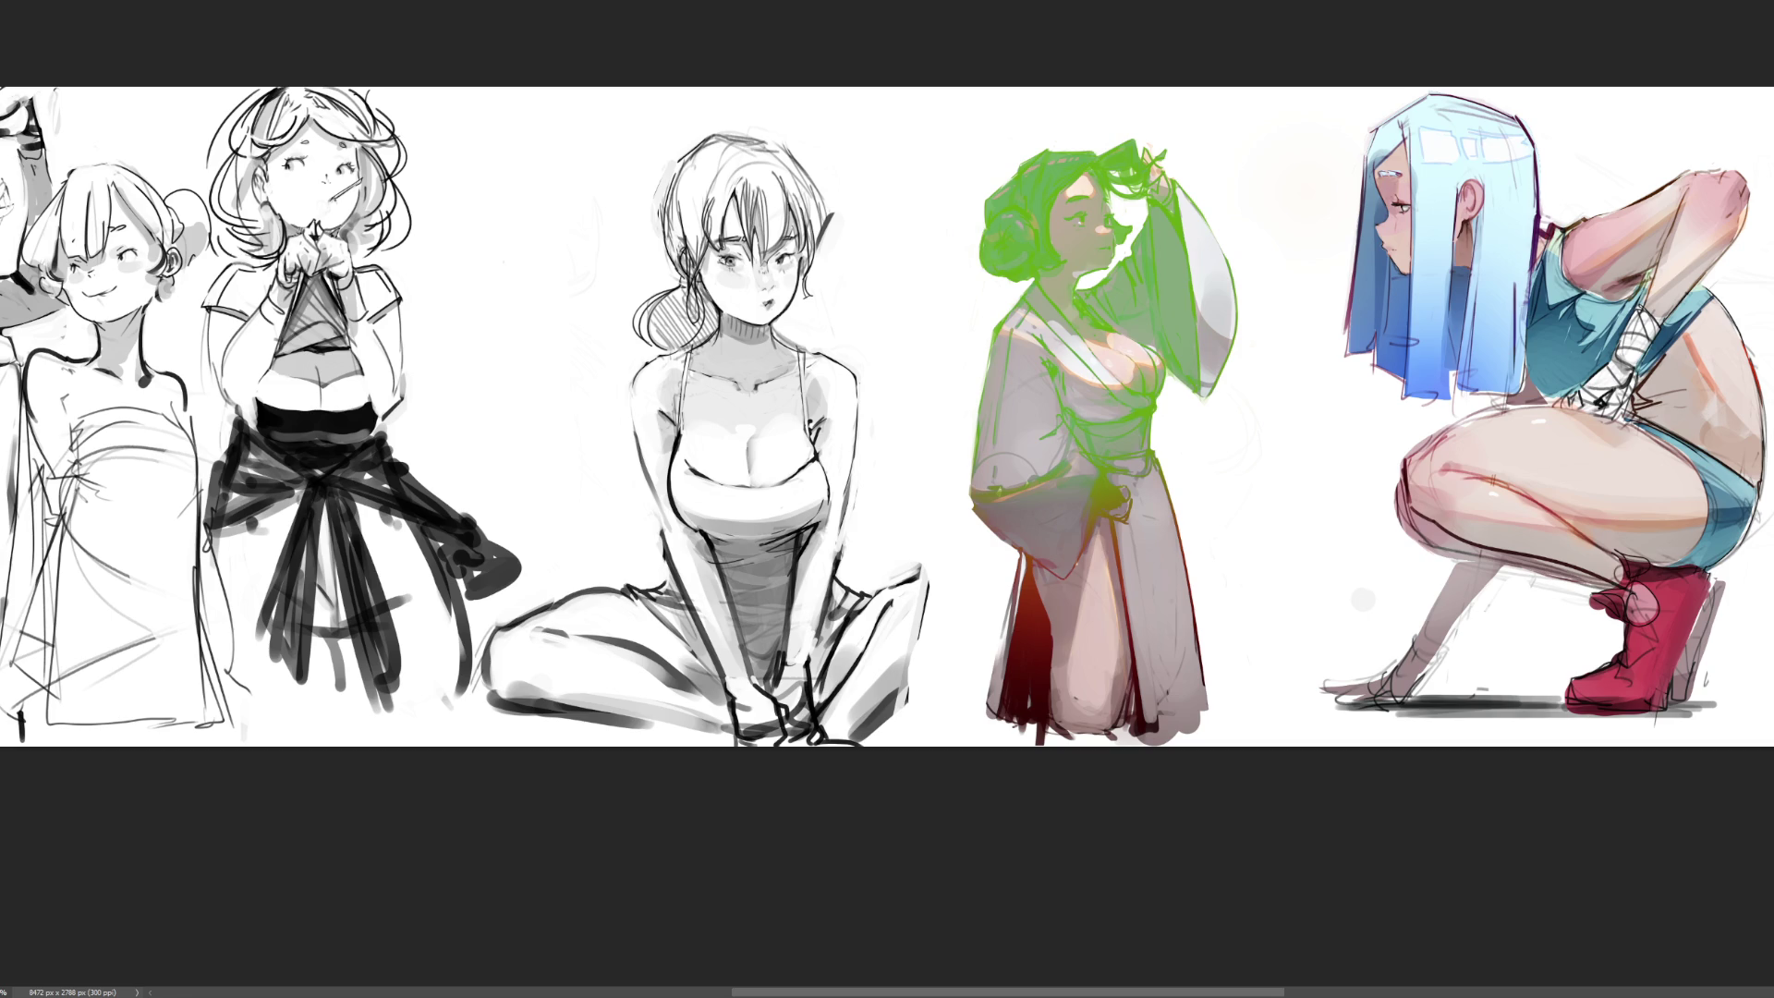
key("ctrl+plus")
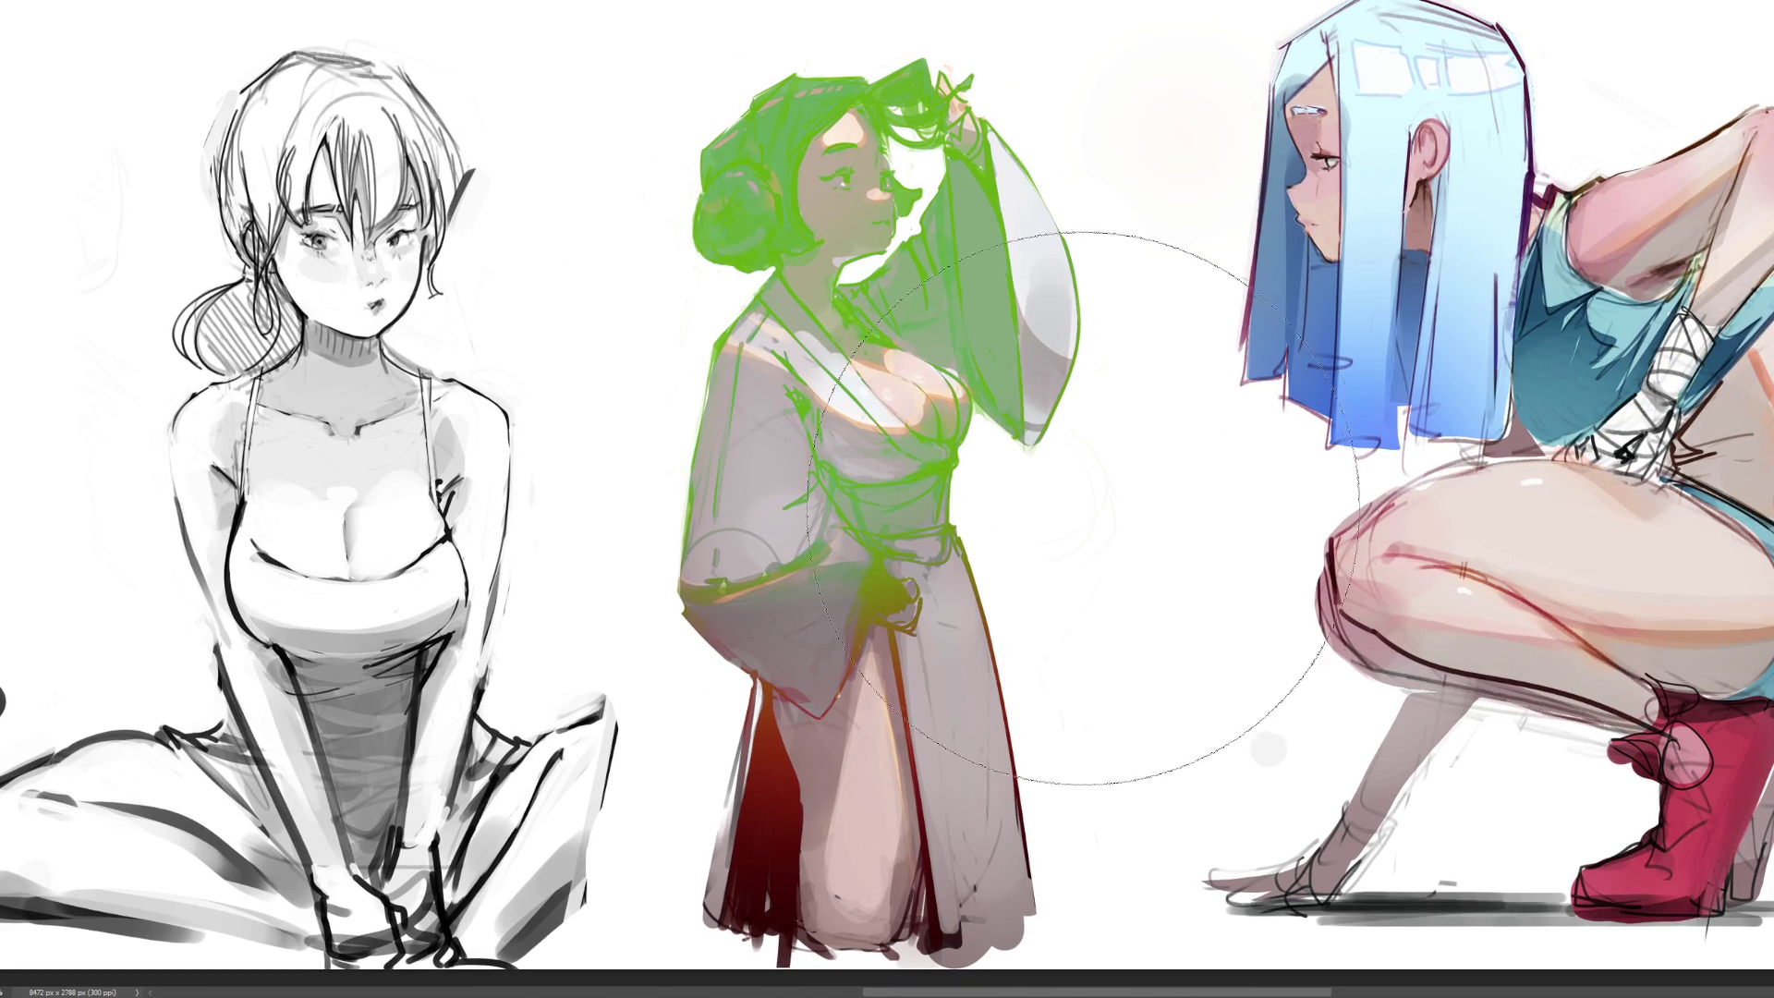
left_click_drag(1127, 652, 712, 666)
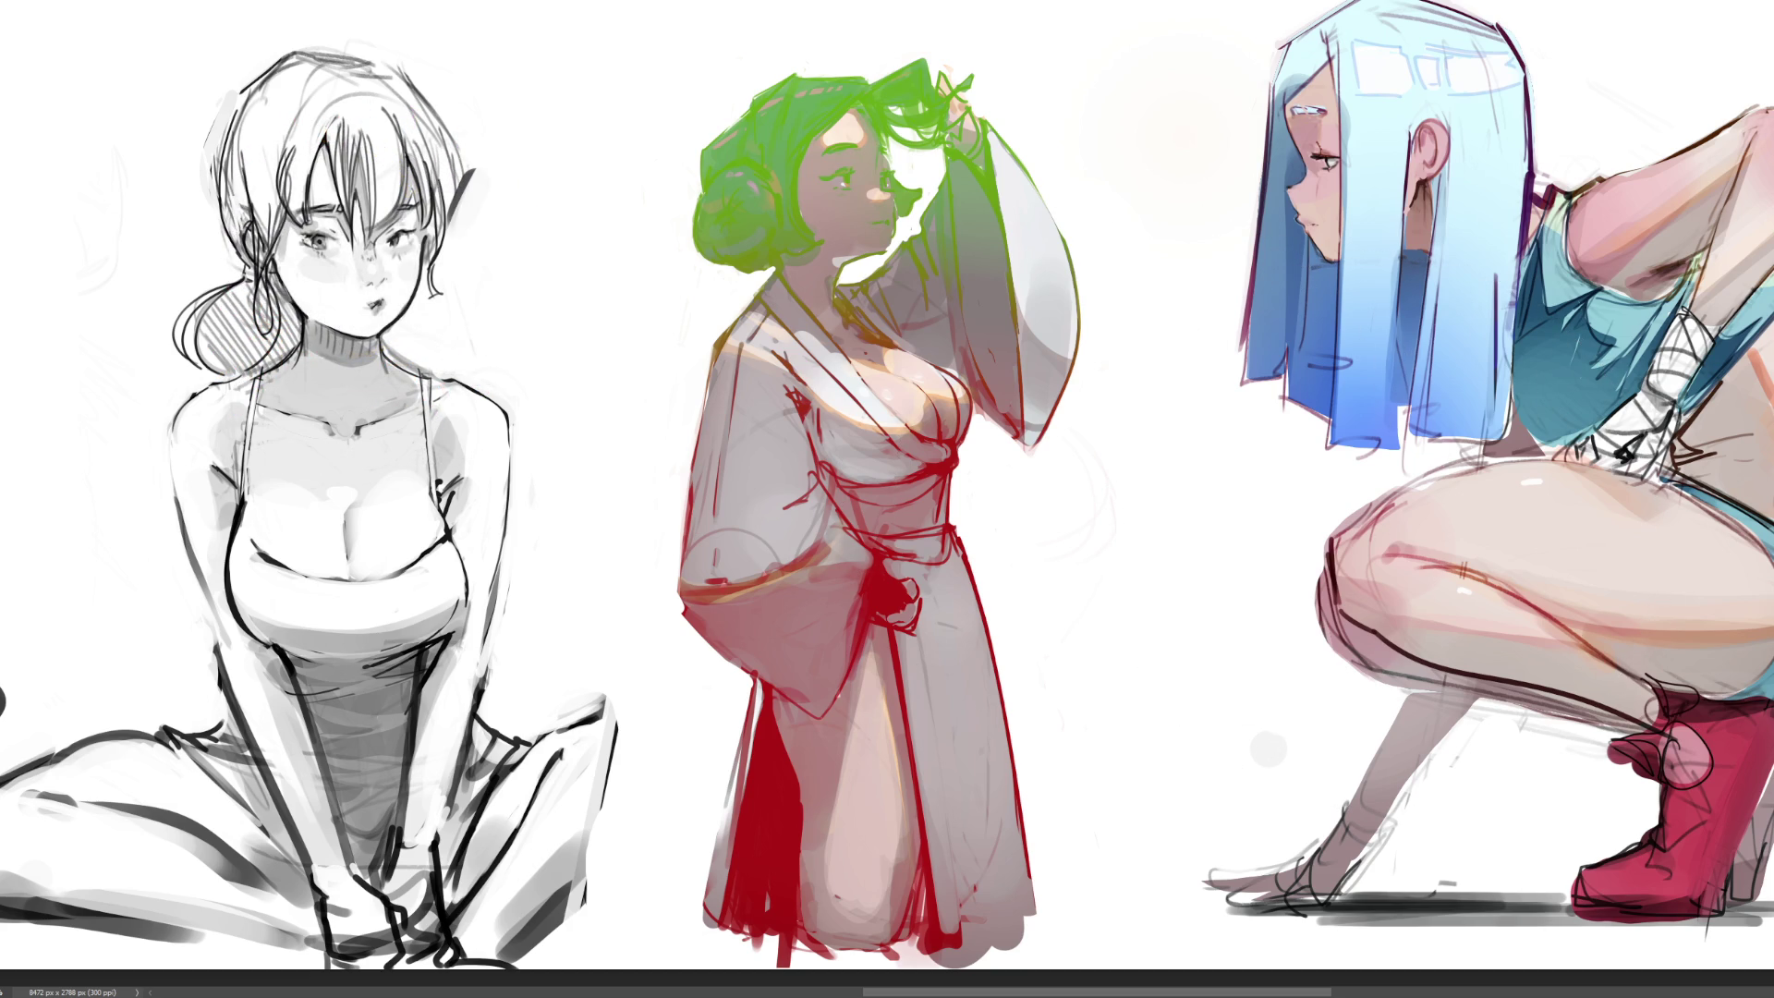
Zoom out to the whole sheet and undo the latest bright green and red colour pass
key("ctrl+minus")
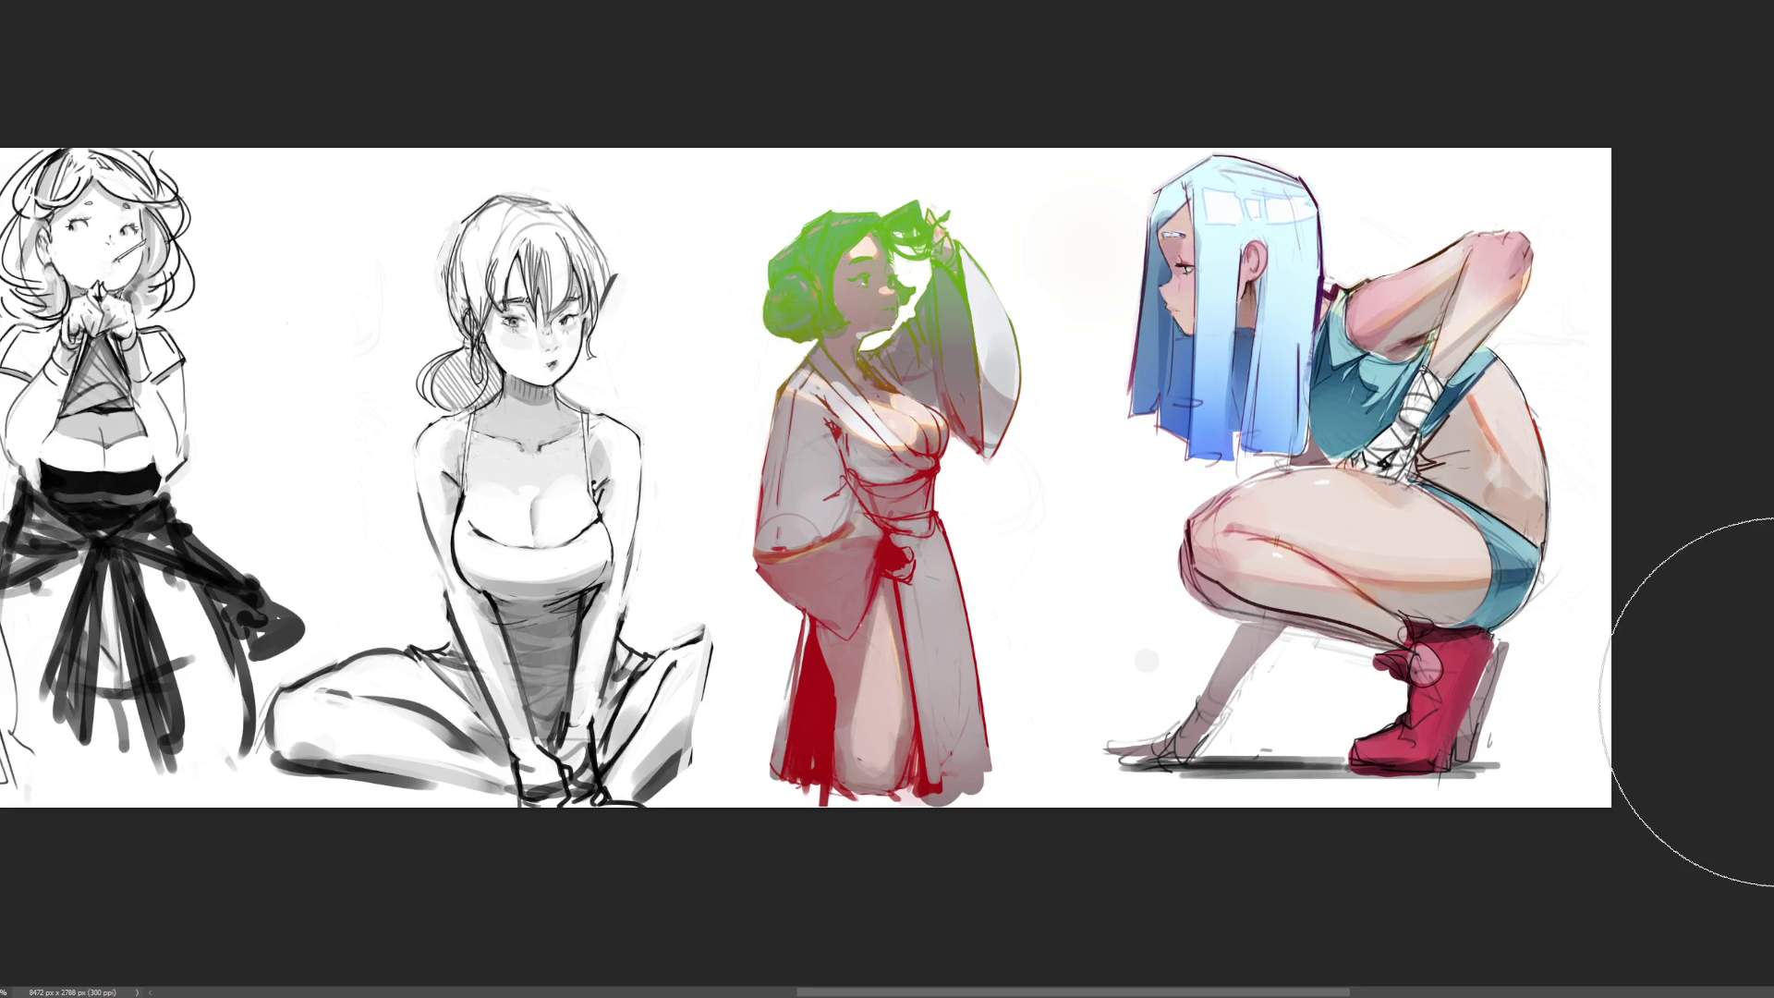
key("ctrl+z")
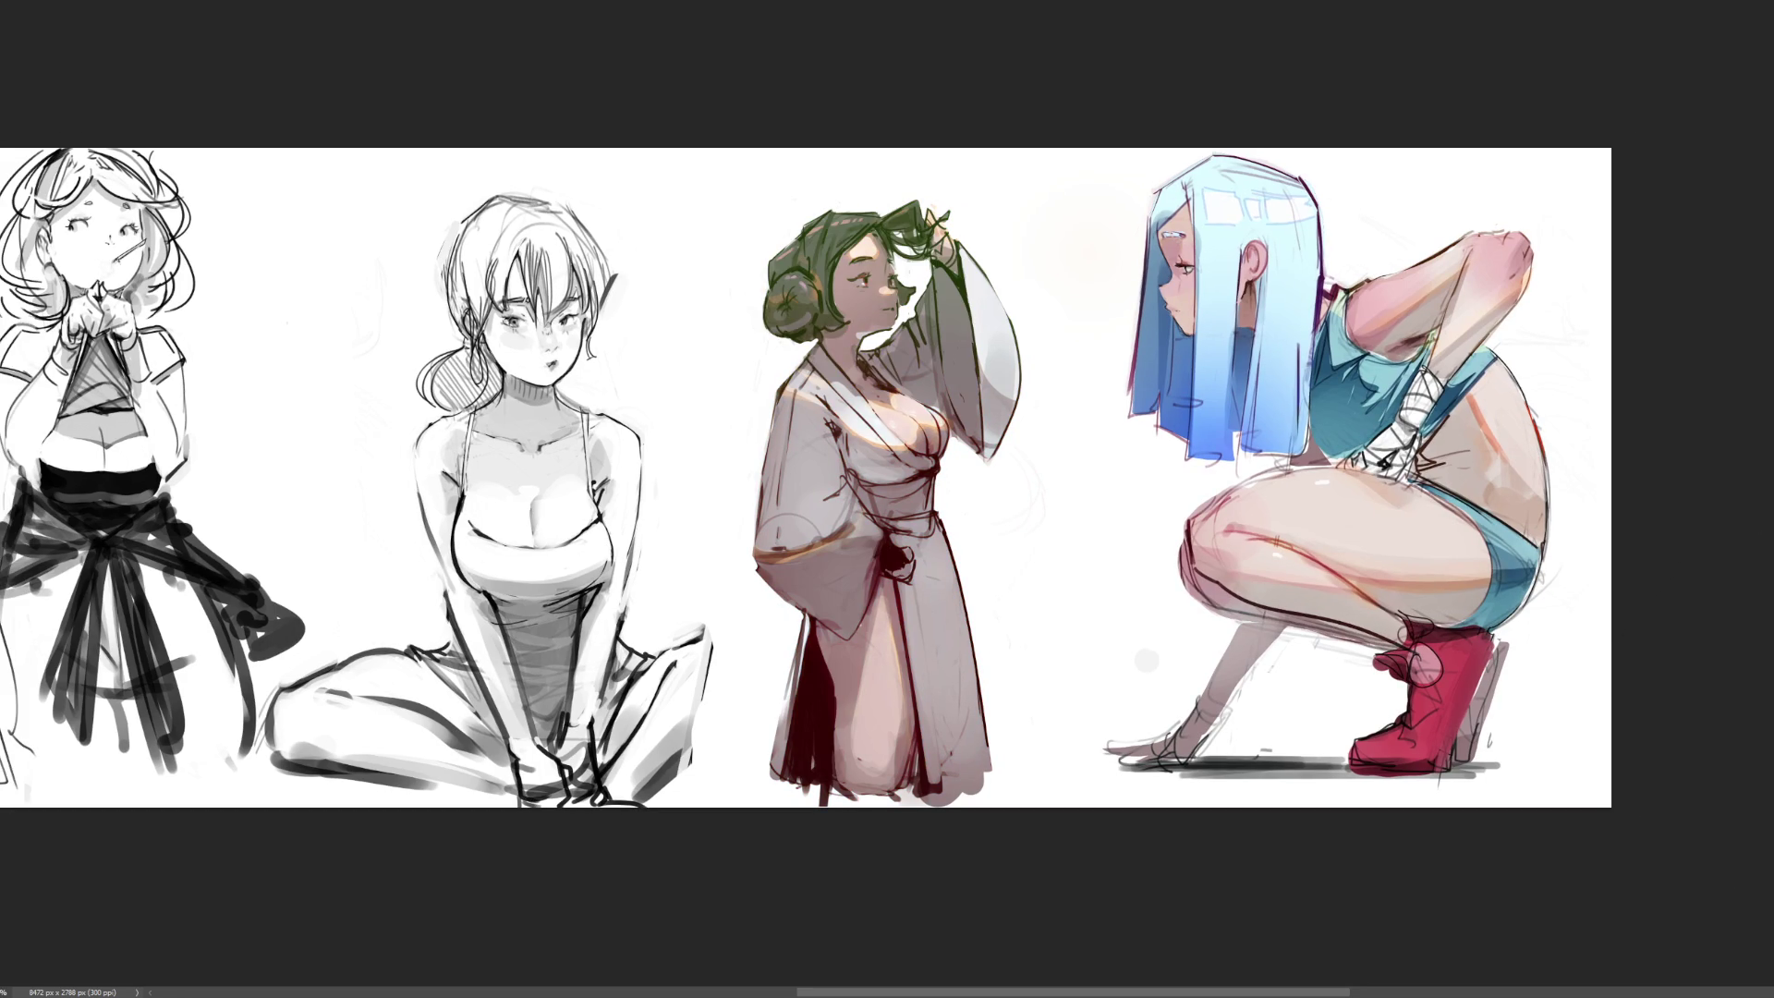
Undo once more so the kimono figure's green hair darkens to grey-brown
key("ctrl+z")
key("ctrl+z")
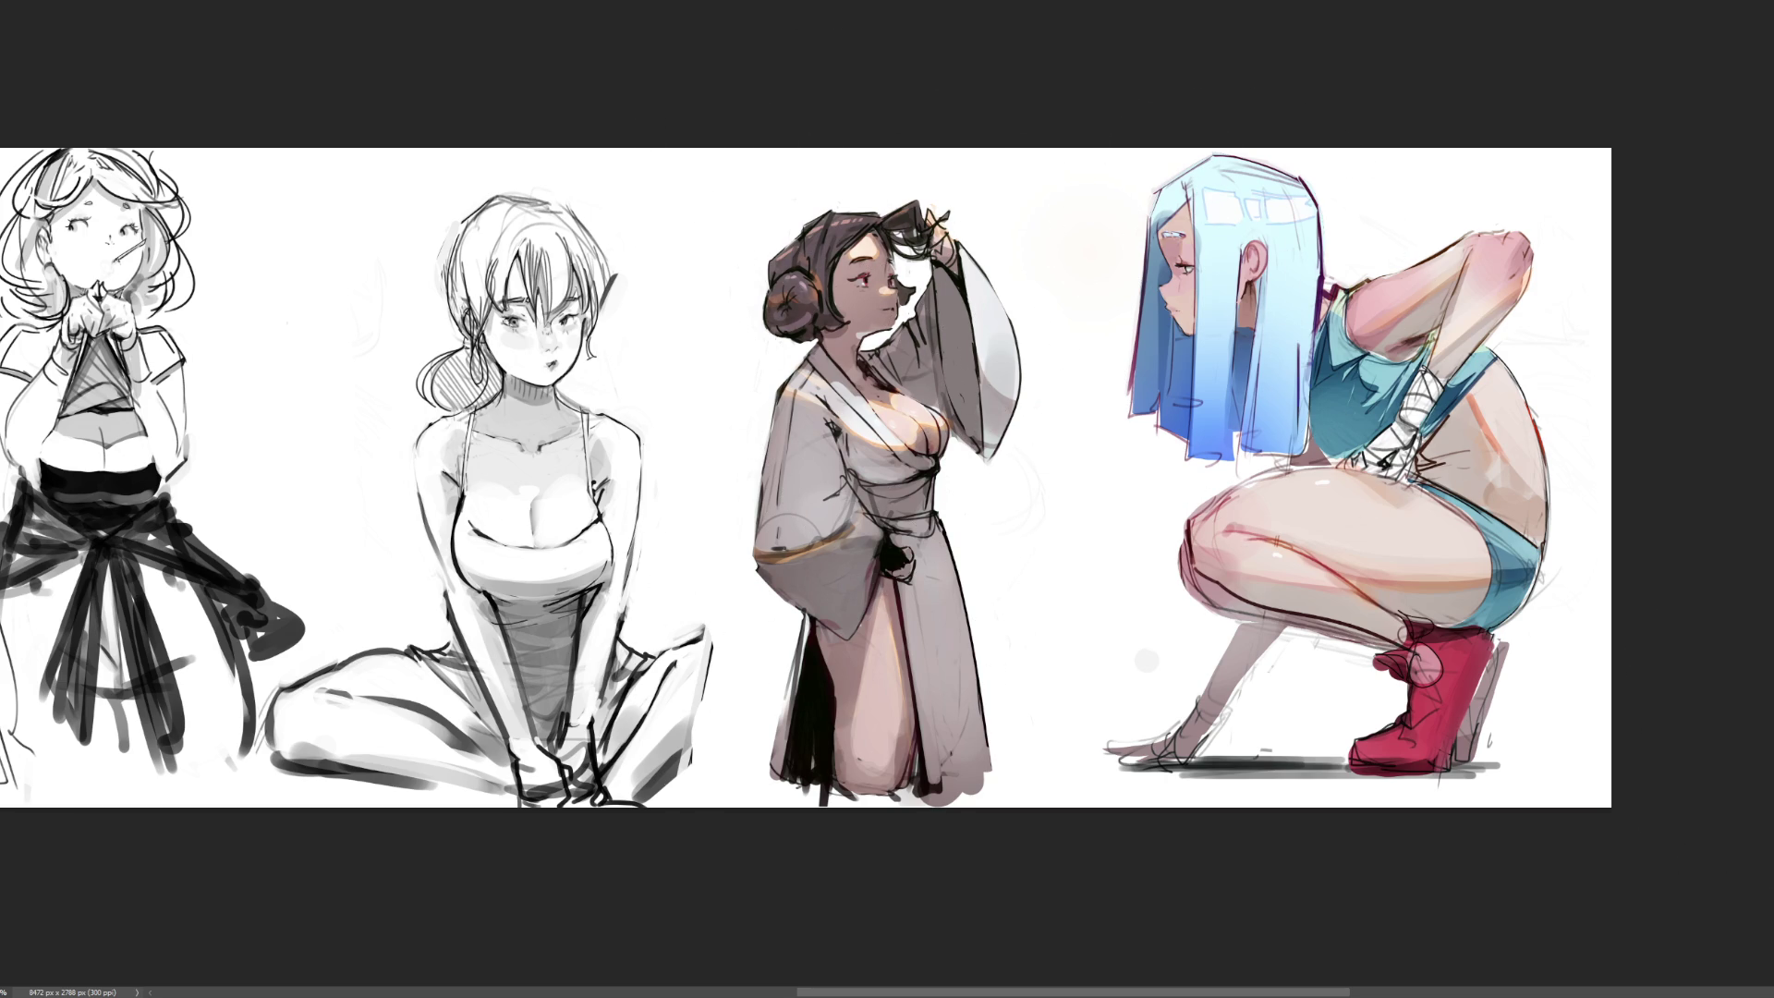
Alternate green and dark red brush passes over the kimono figure, finishing with green over hair, face and sleeve
left_click_drag(855, 222, 871, 496)
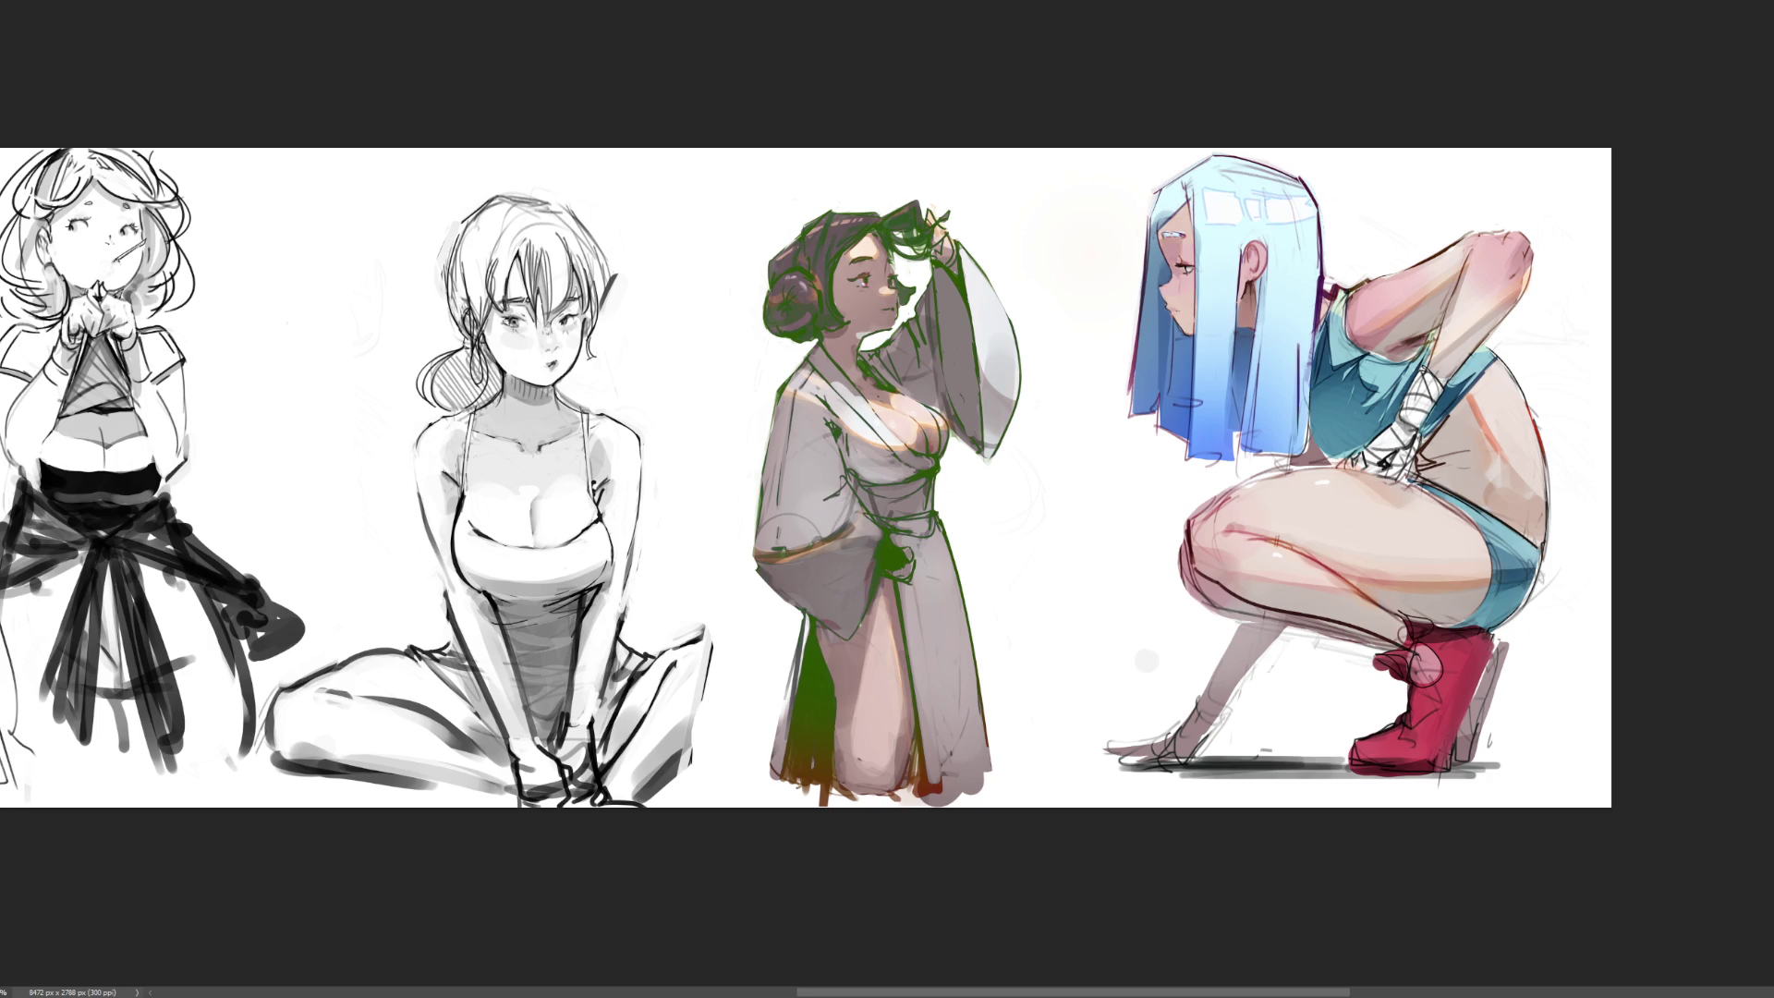
left_click_drag(895, 752, 875, 733)
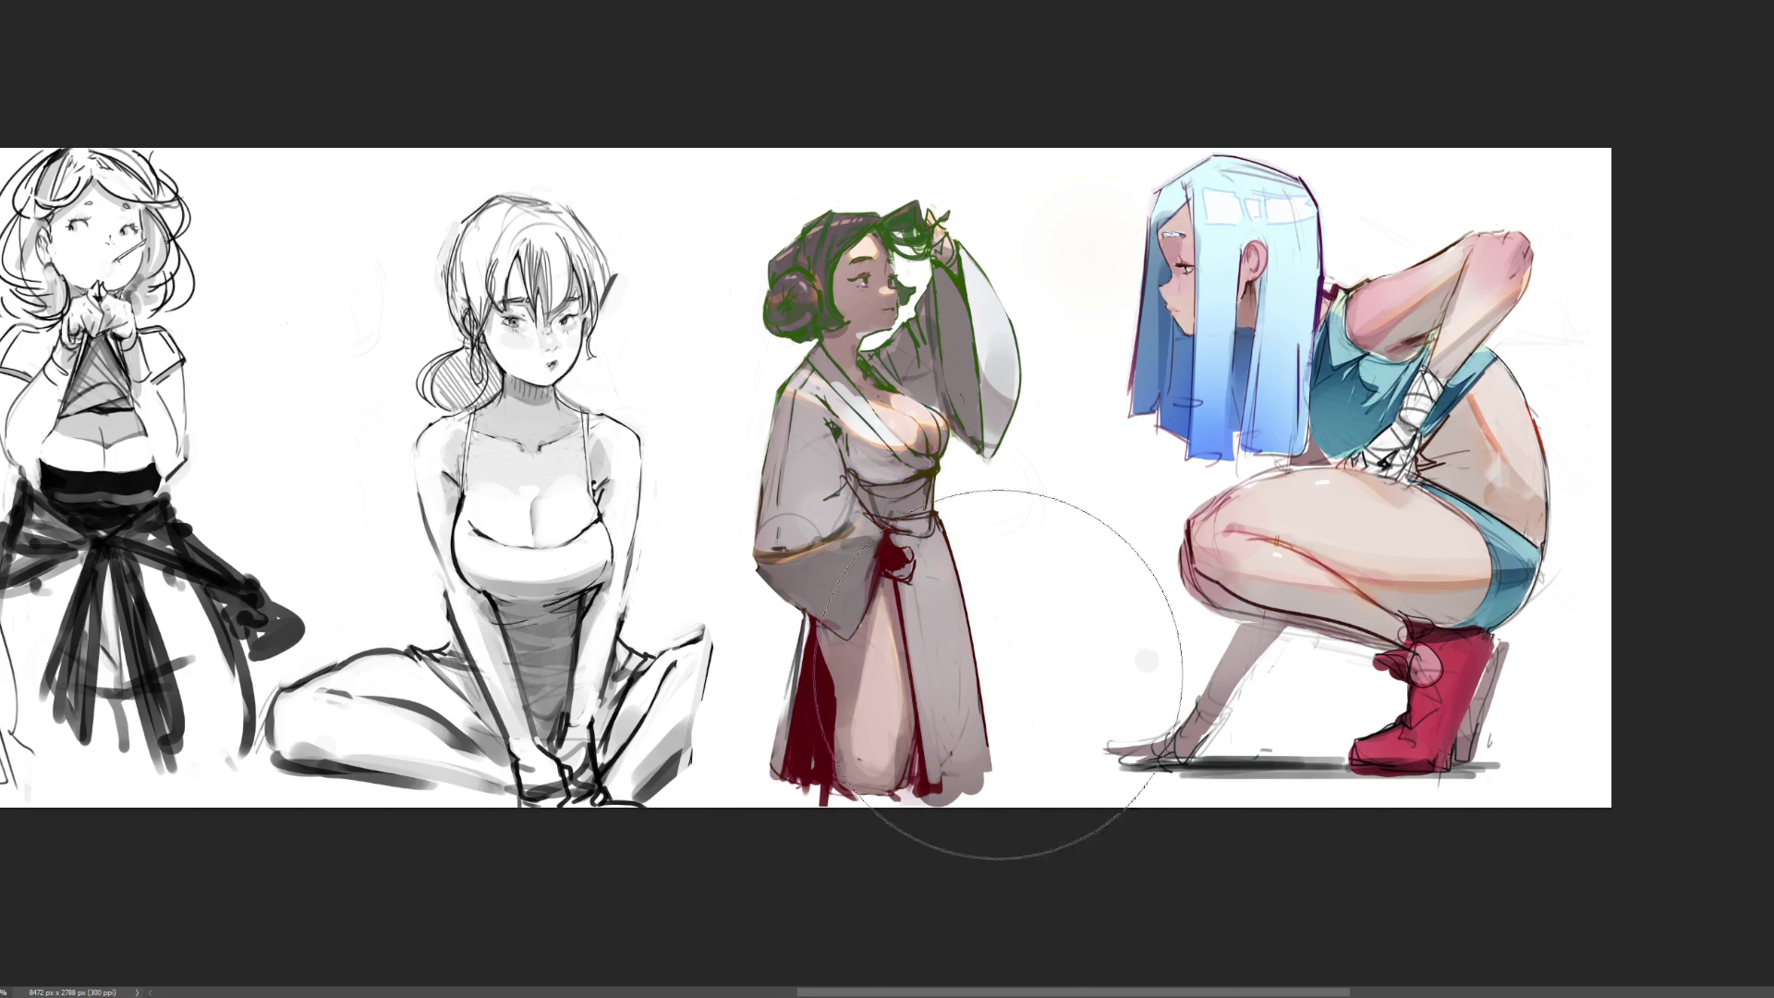
left_click_drag(989, 348, 812, 435)
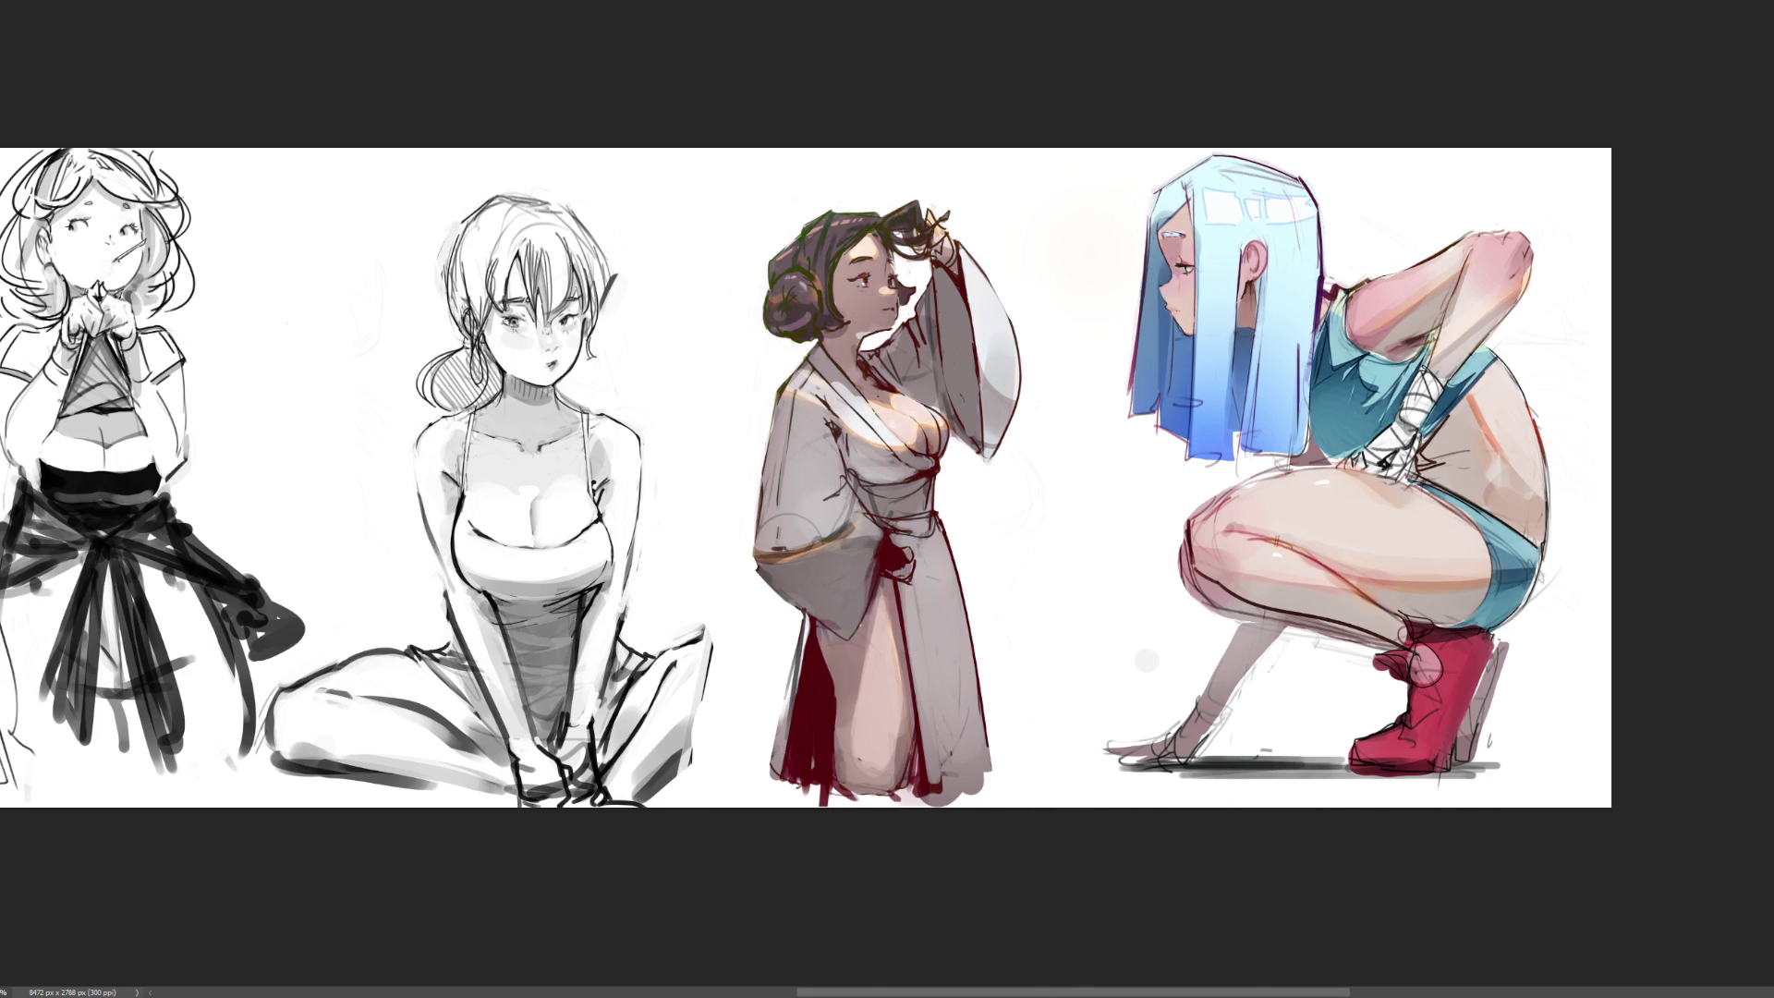
mouse_move(816, 178)
left_mouse_down()
mouse_move(895, 198)
mouse_move(930, 403)
mouse_move(916, 372)
left_mouse_up()
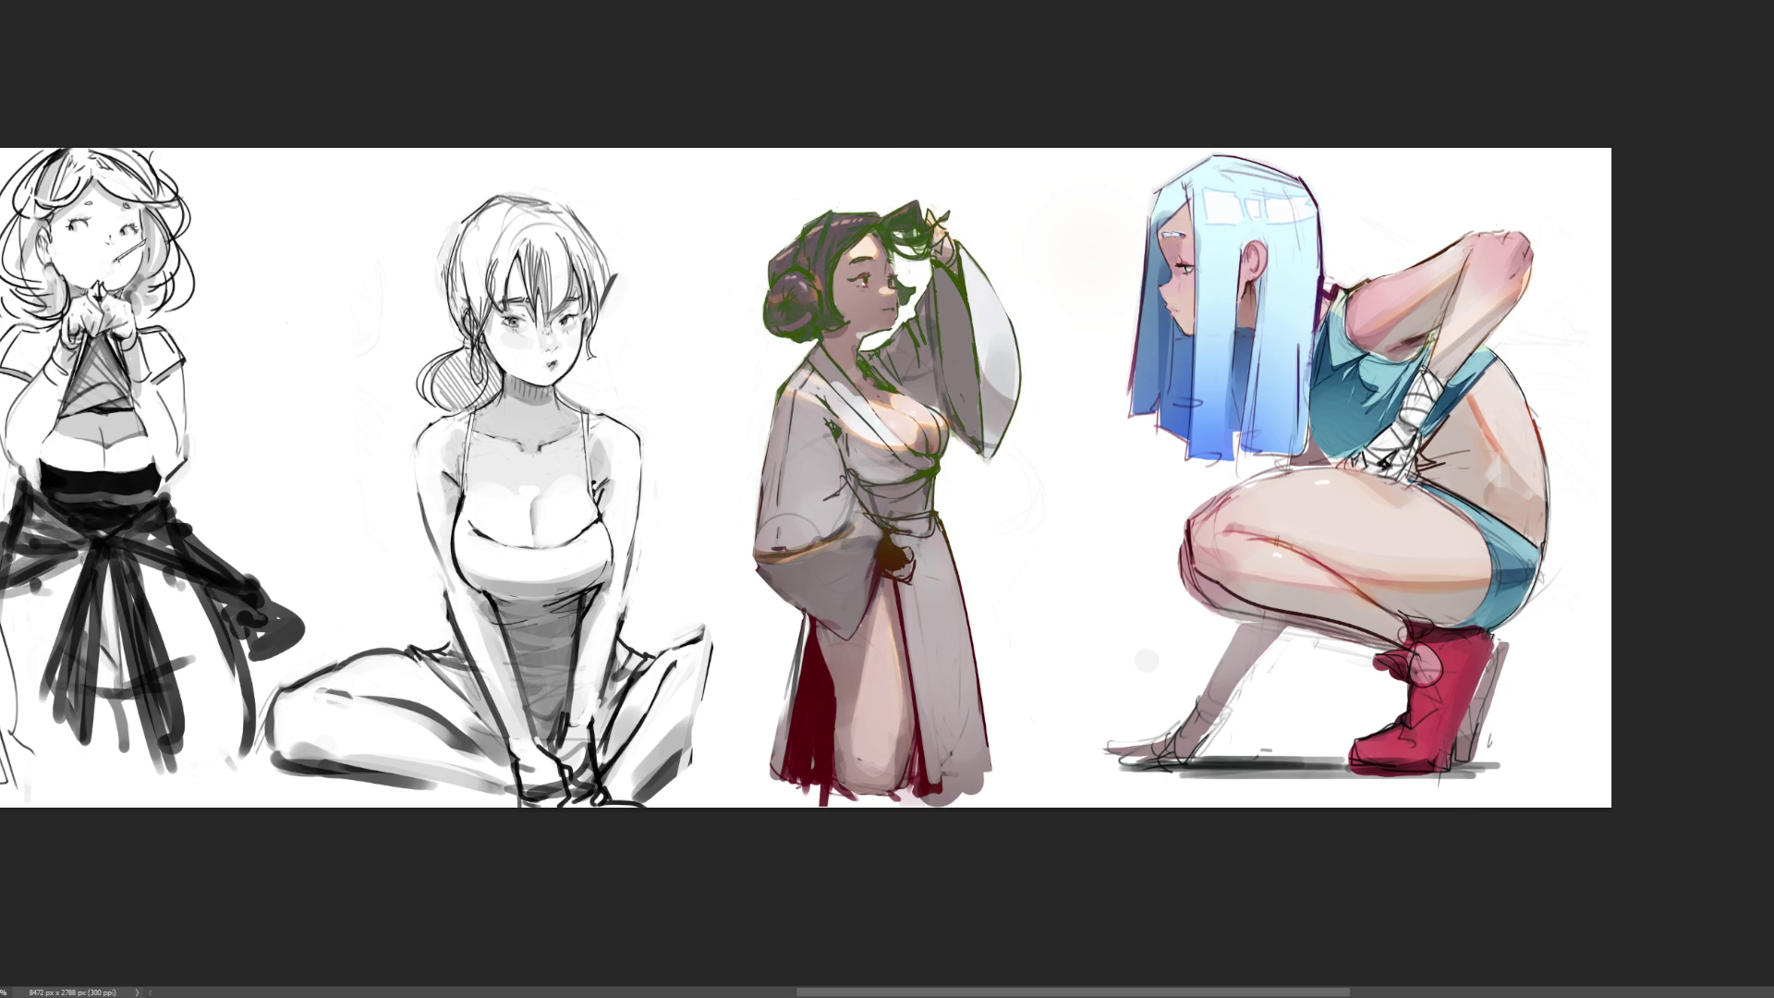
key("ctrl+z")
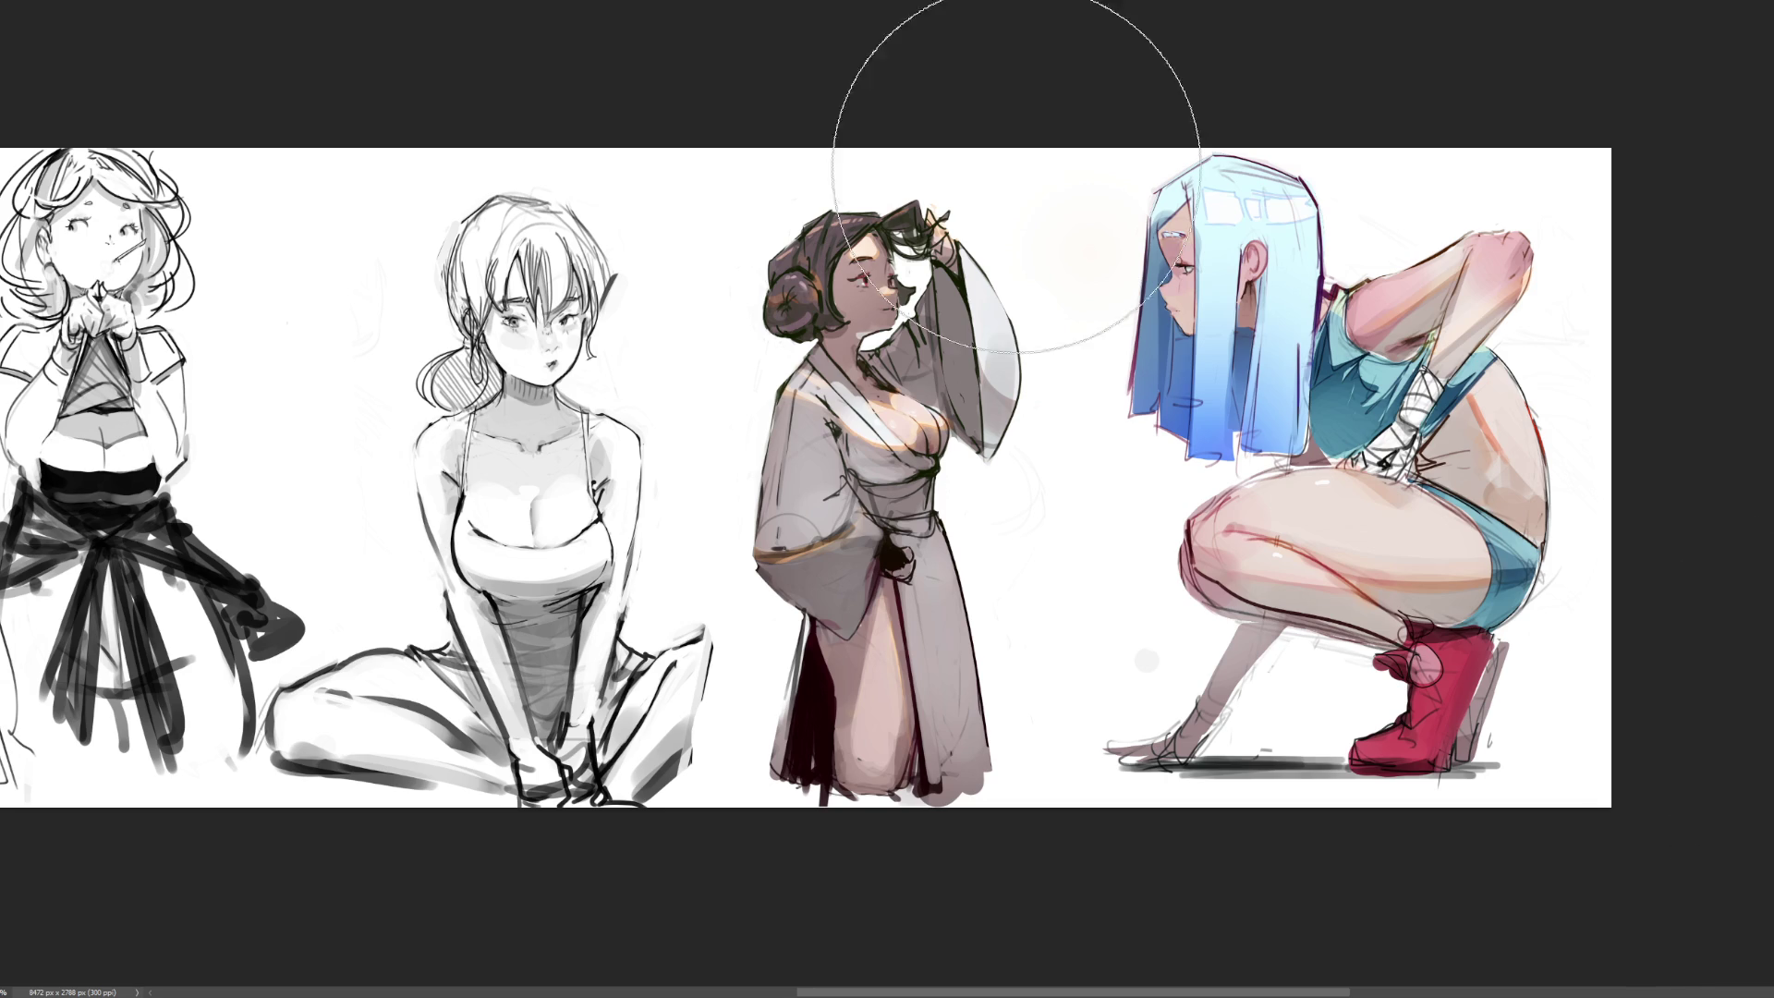
mouse_move(725, 111)
left_mouse_down()
mouse_move(943, 59)
mouse_move(605, 353)
mouse_move(835, 483)
mouse_move(1034, 79)
mouse_move(832, 662)
mouse_move(960, 638)
left_mouse_up()
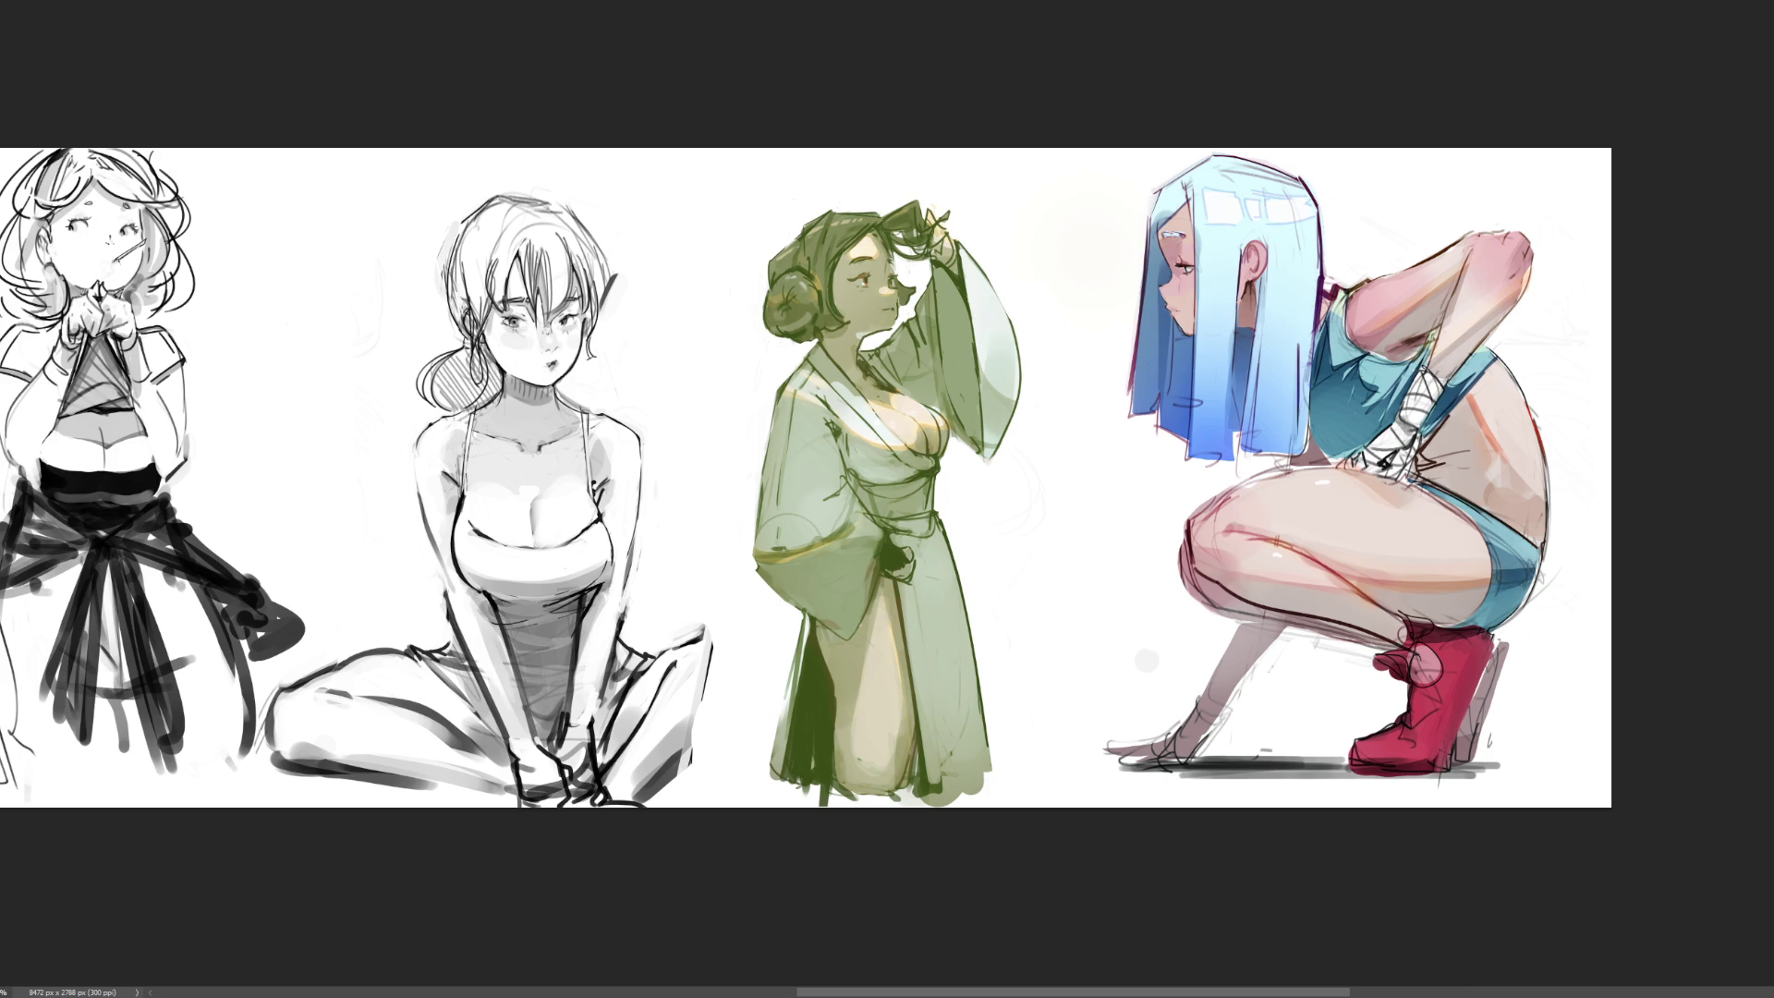
Zoom in, try pink passes on the robe, then undo back to muted grey-brown and zoom out
key("ctrl+plus")
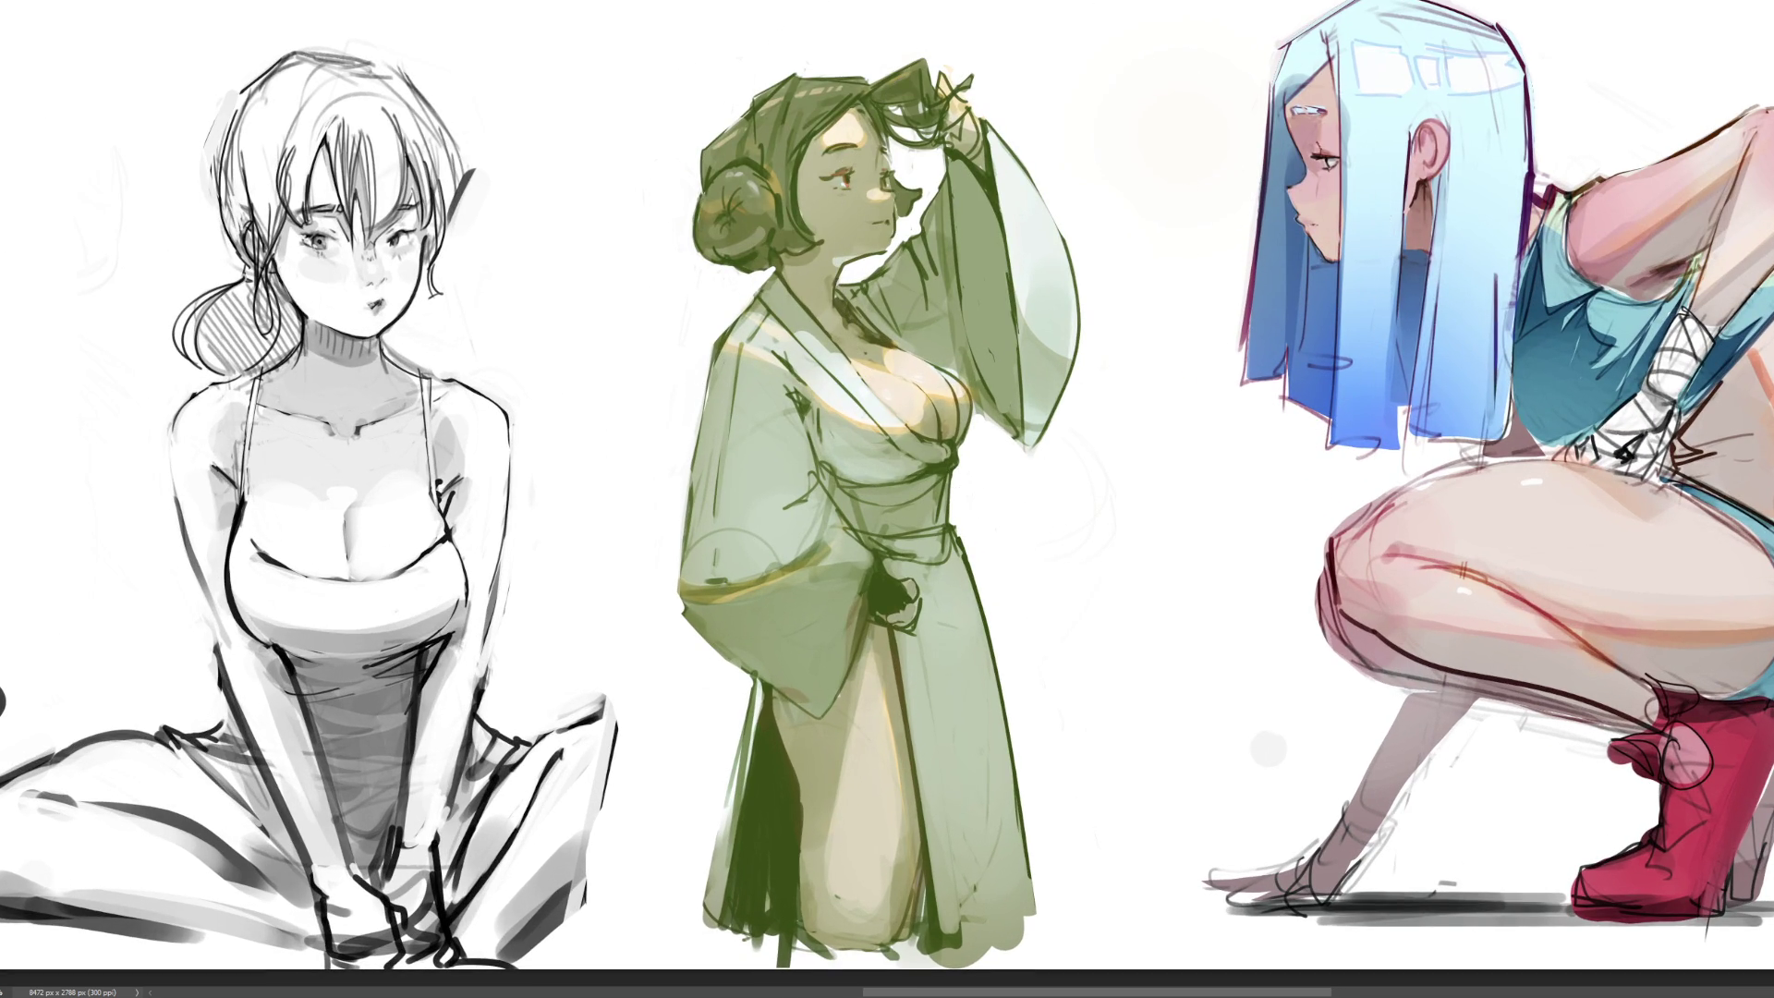
mouse_move(1149, 534)
left_mouse_down()
mouse_move(633, 554)
mouse_move(1128, 554)
left_mouse_up()
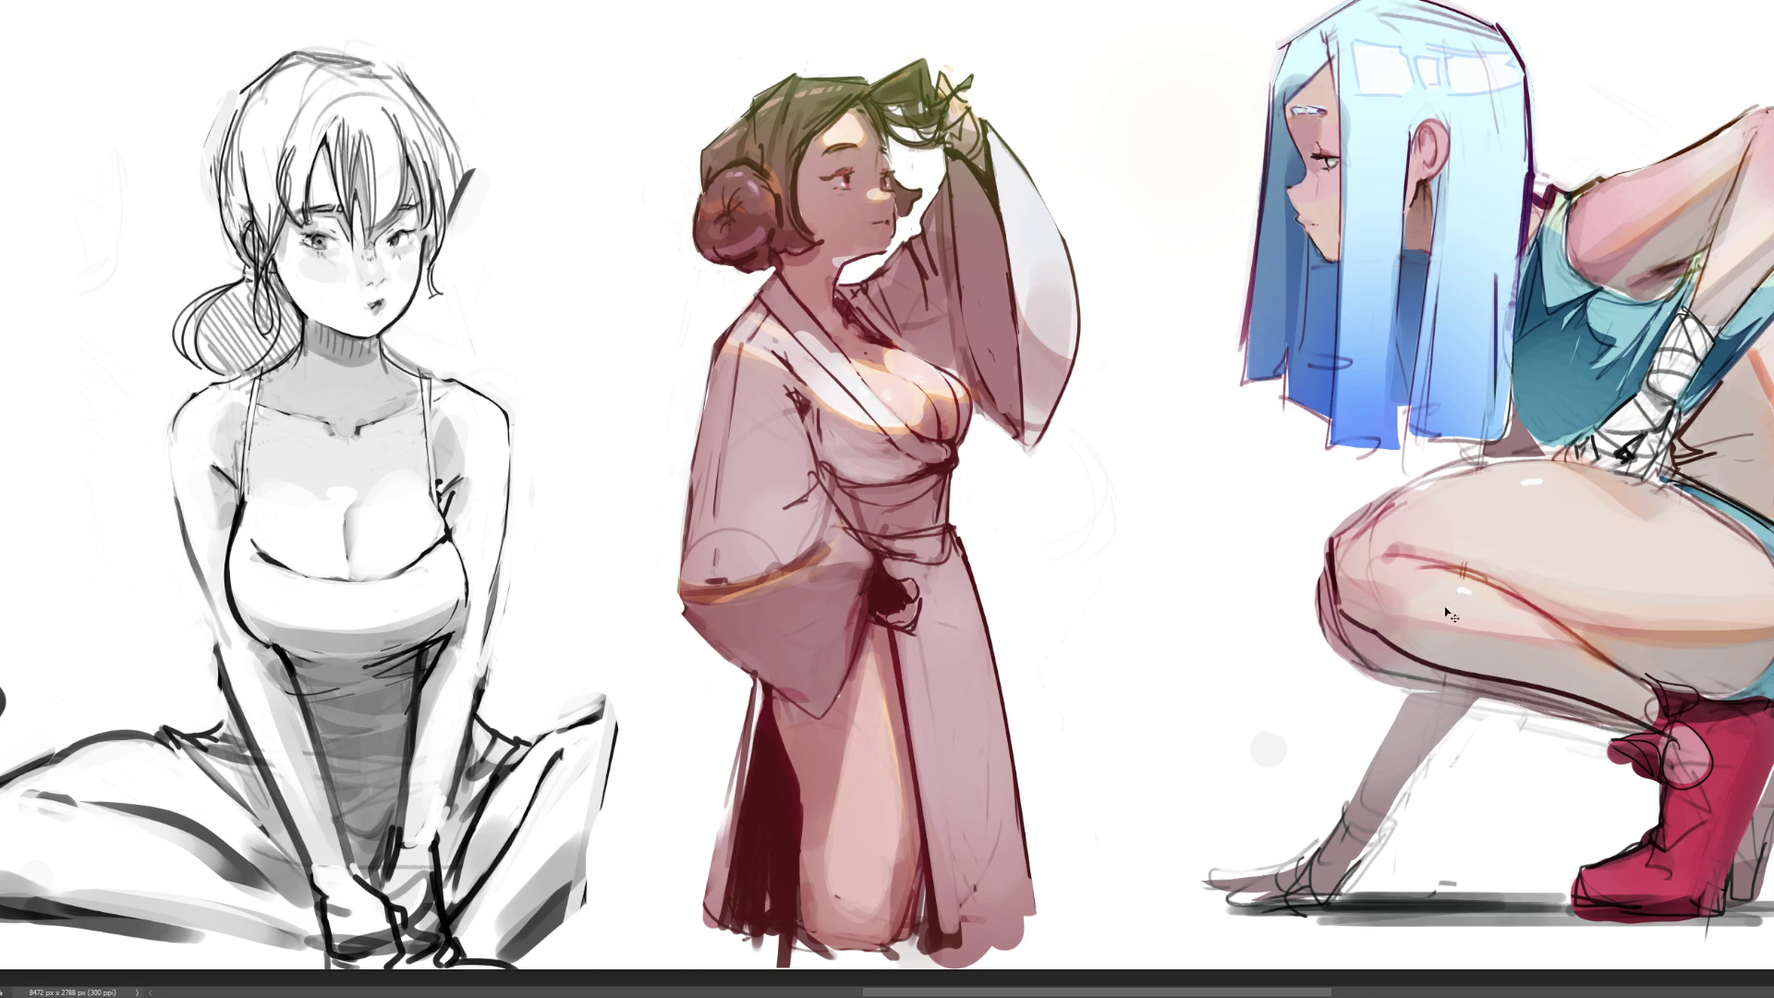
key("ctrl+z")
left_click_drag(388, 513, 1016, 555)
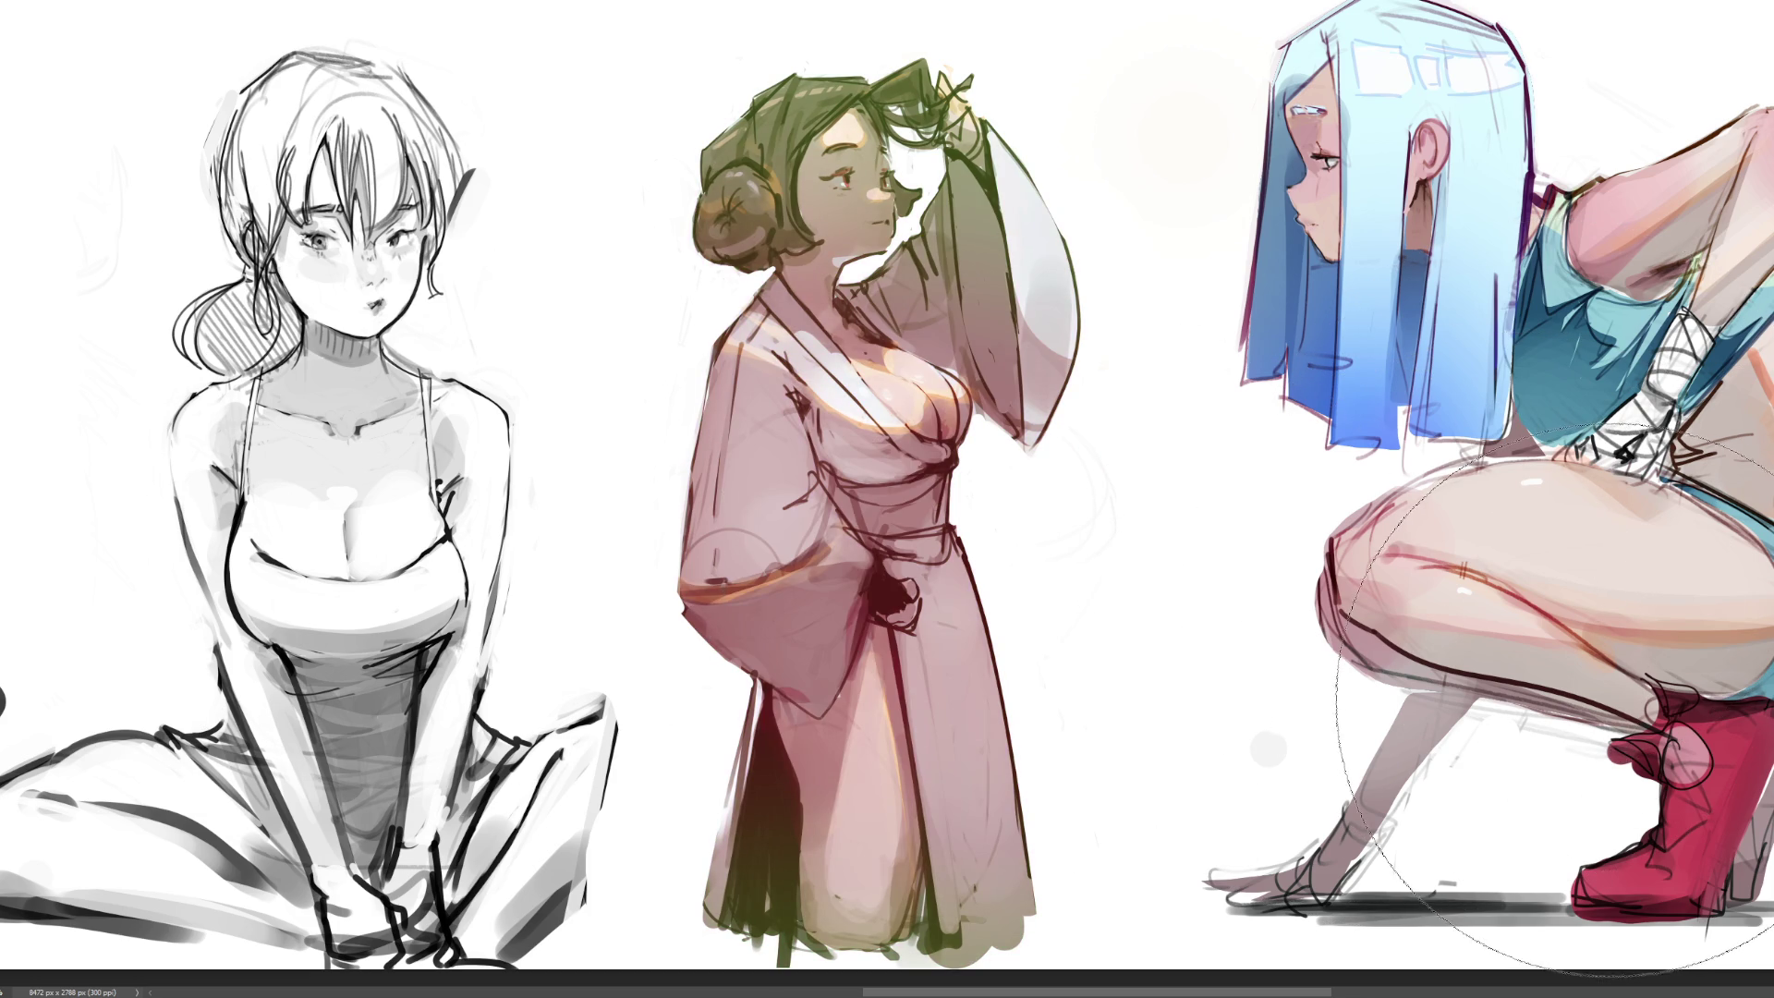
key("ctrl+z")
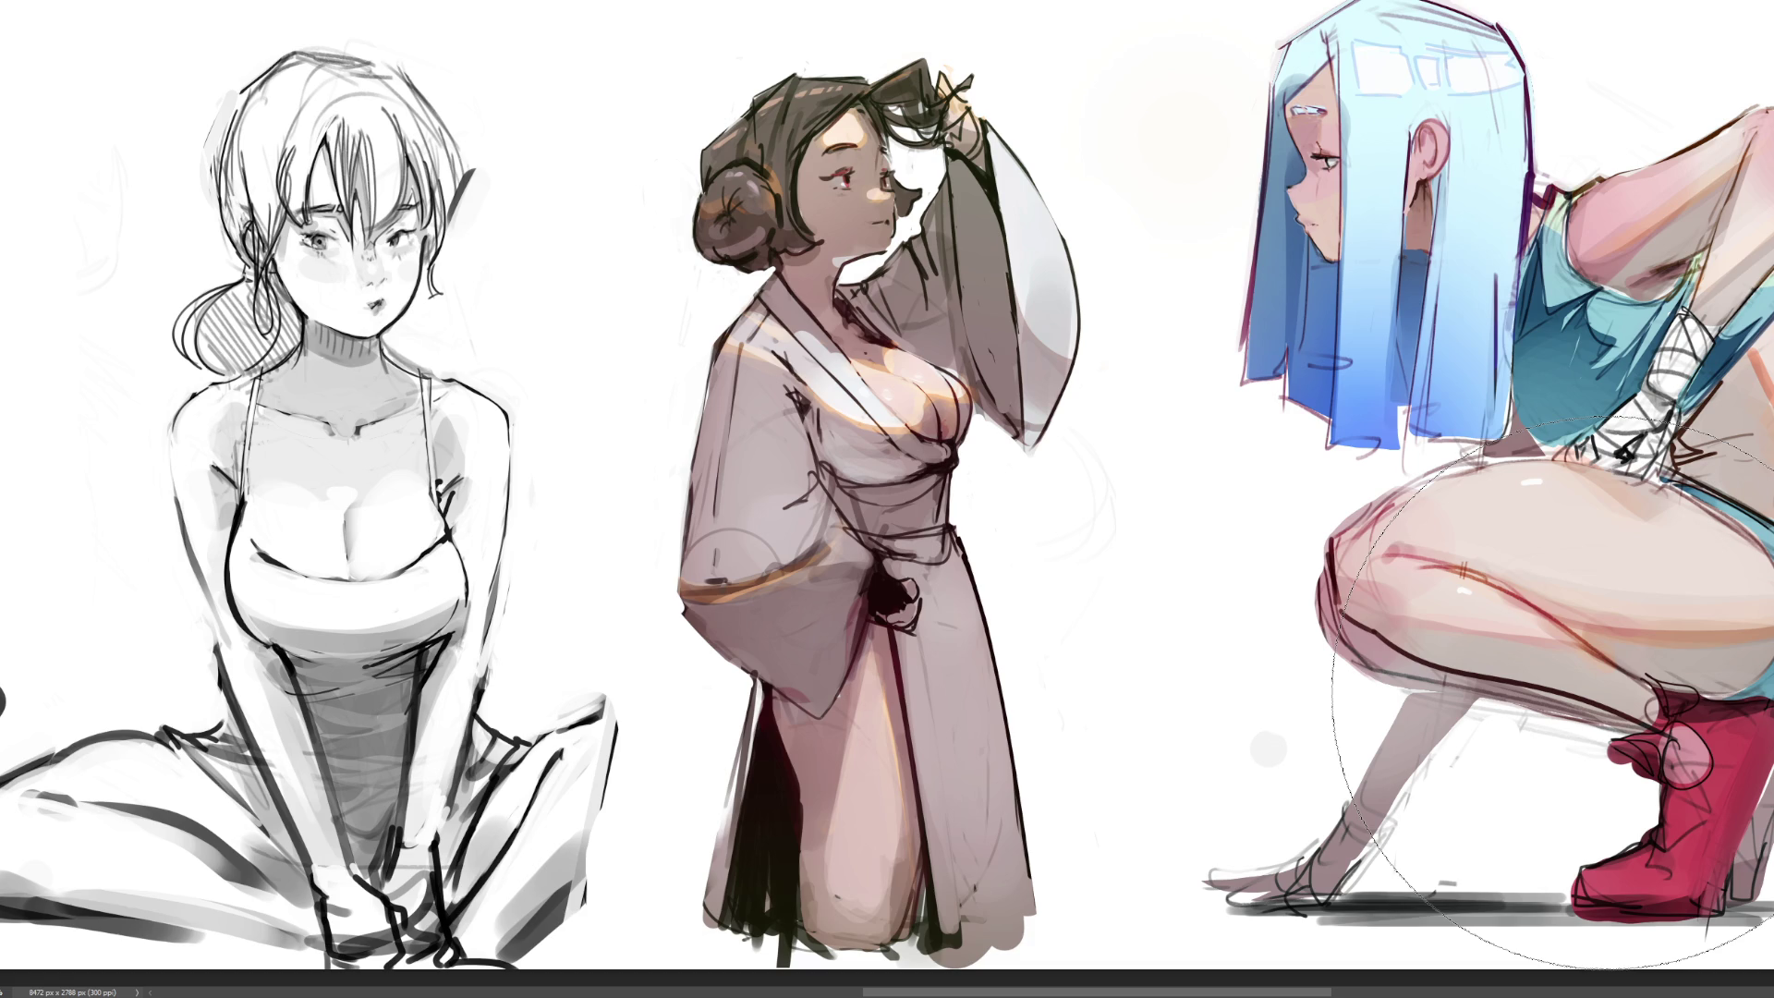
scroll(887, 498, "down", 5)
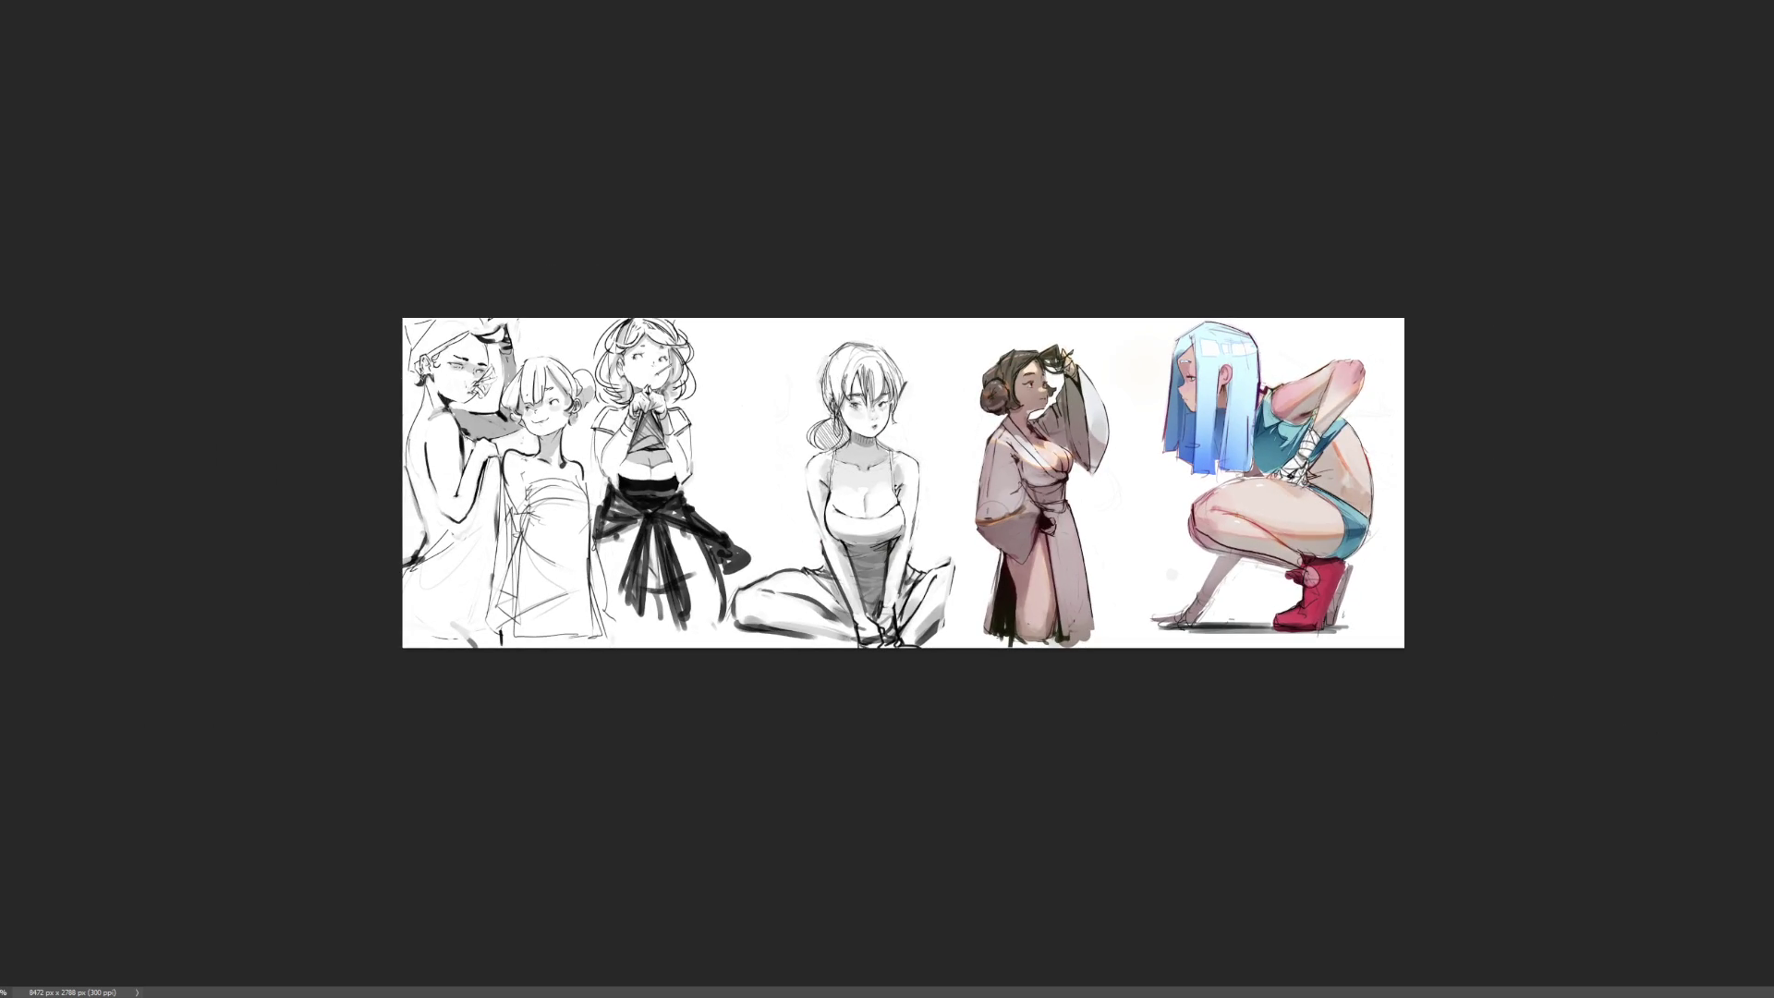
Zoom in on the middle of the sketch sheet
key("ctrl+plus")
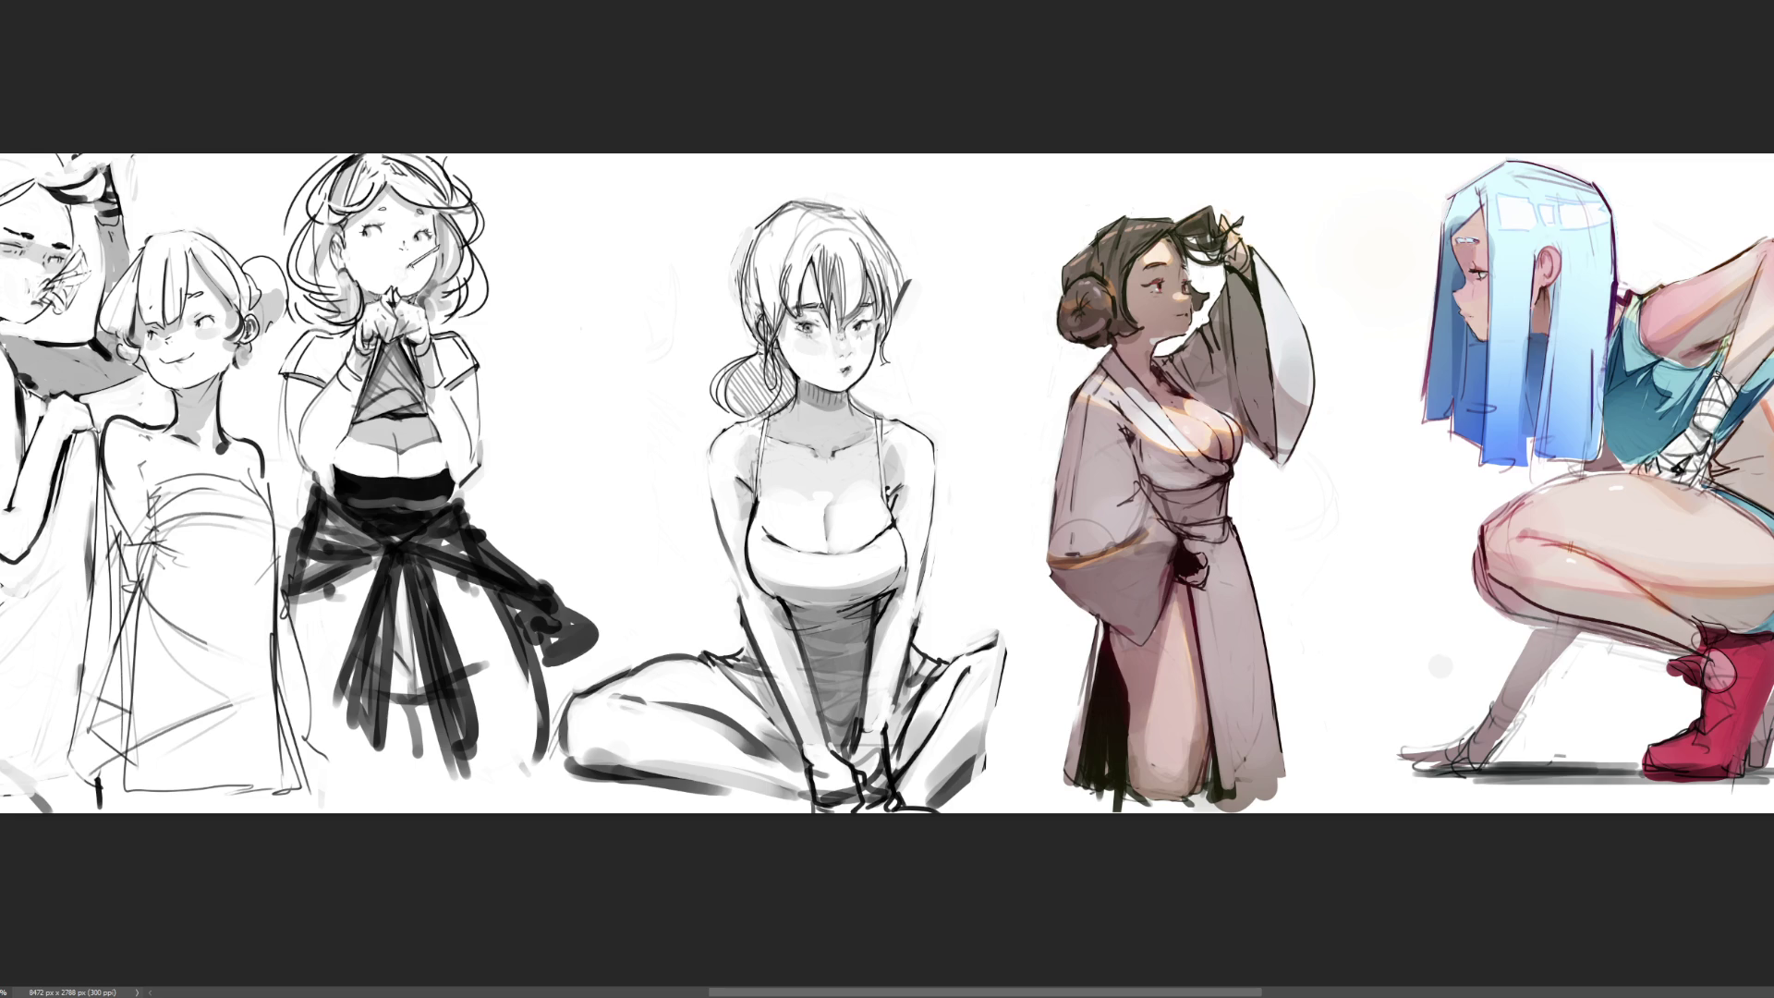
Try moving the kimono figure left onto the seated figure, then step back through the edits
key("ctrl+t")
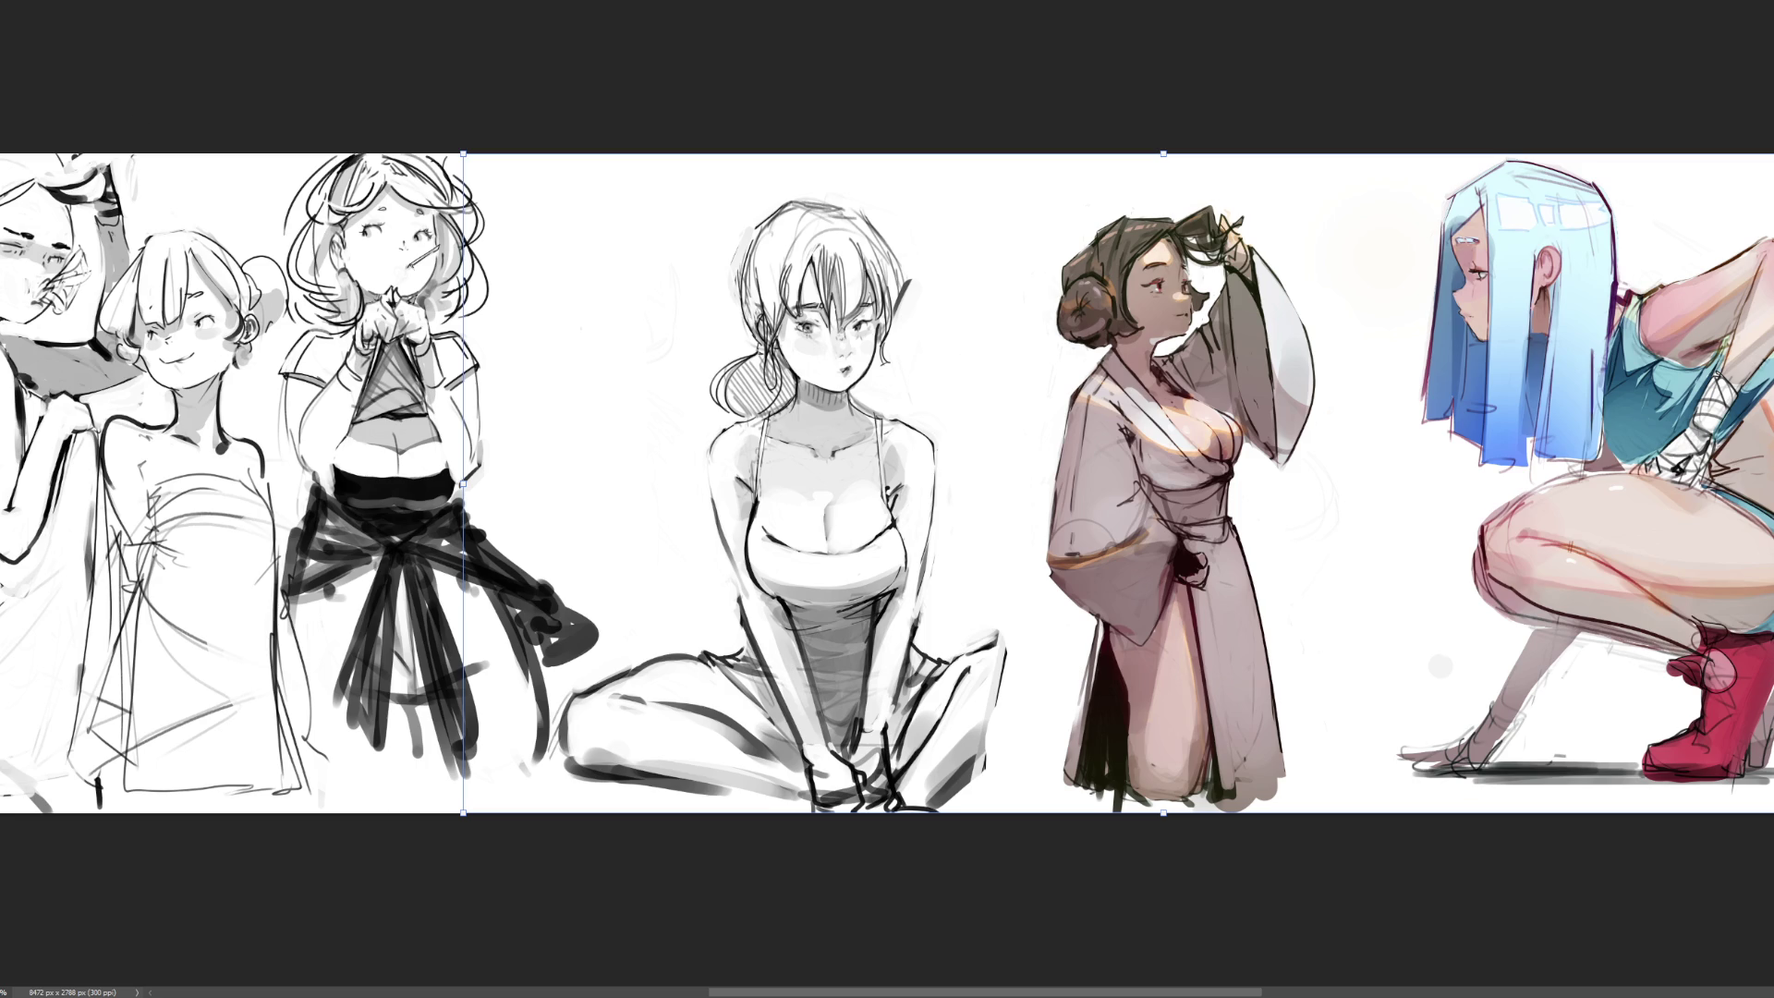
mouse_move(1204, 456)
left_mouse_down()
mouse_move(789, 462)
mouse_move(743, 446)
left_mouse_up()
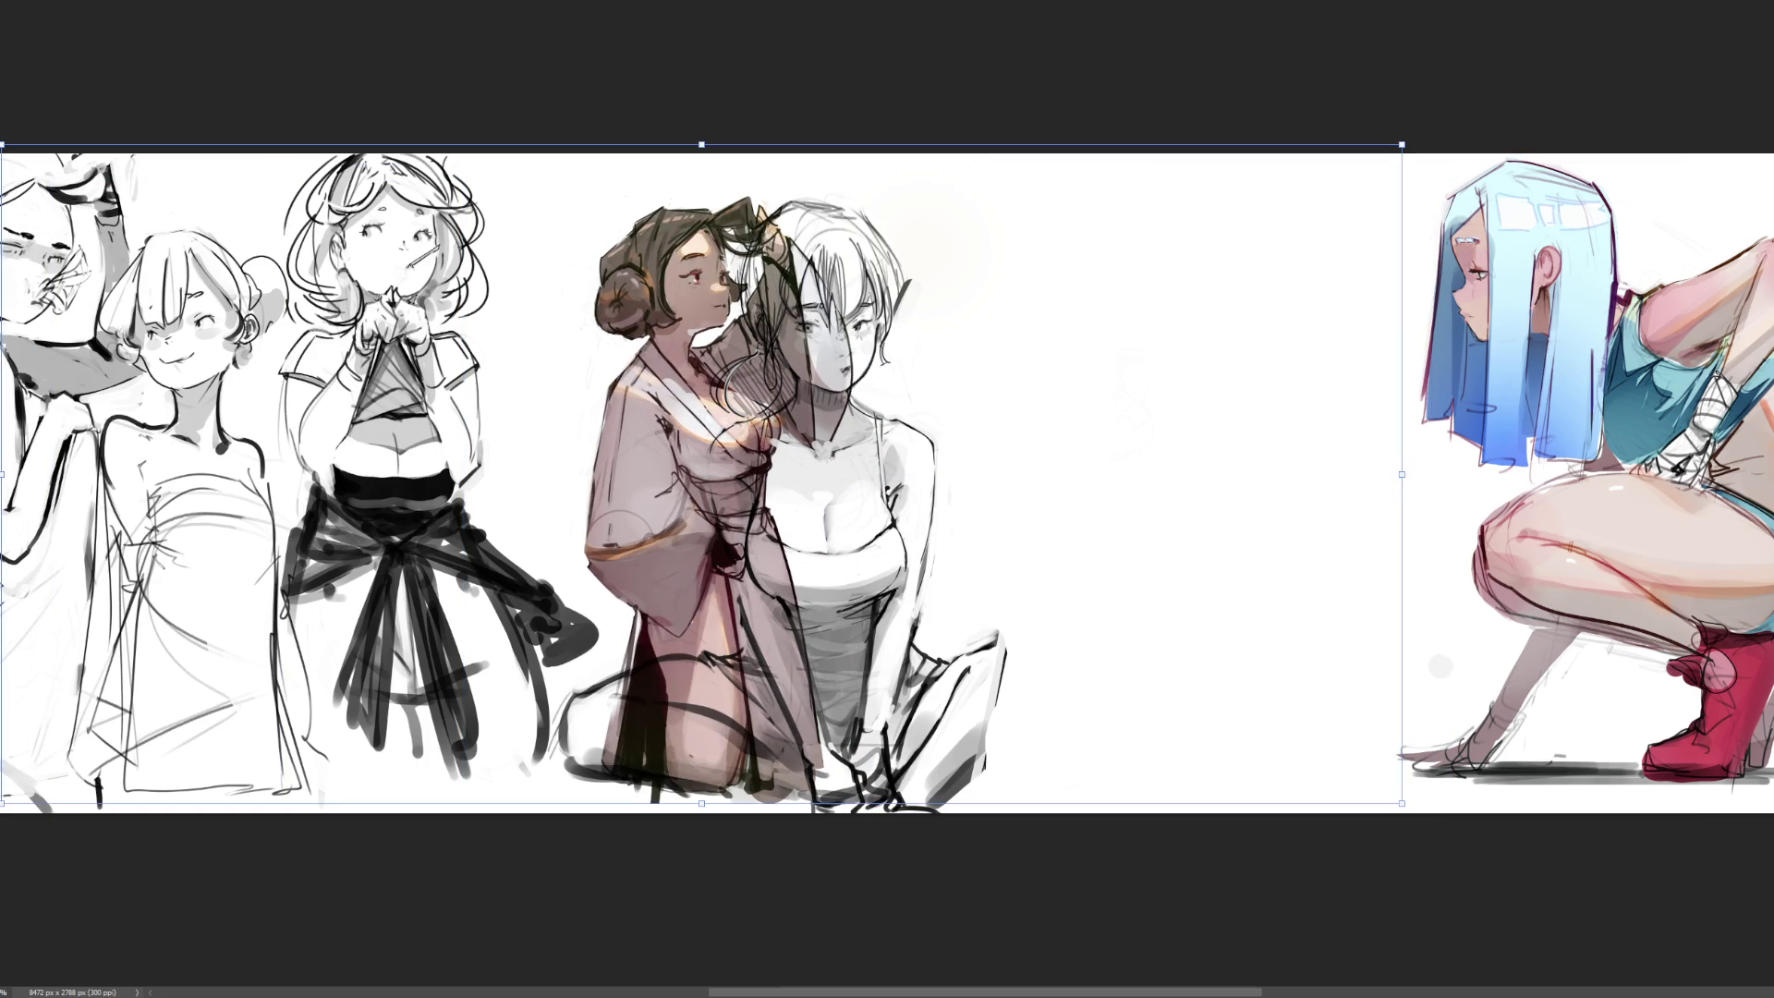
key("Return")
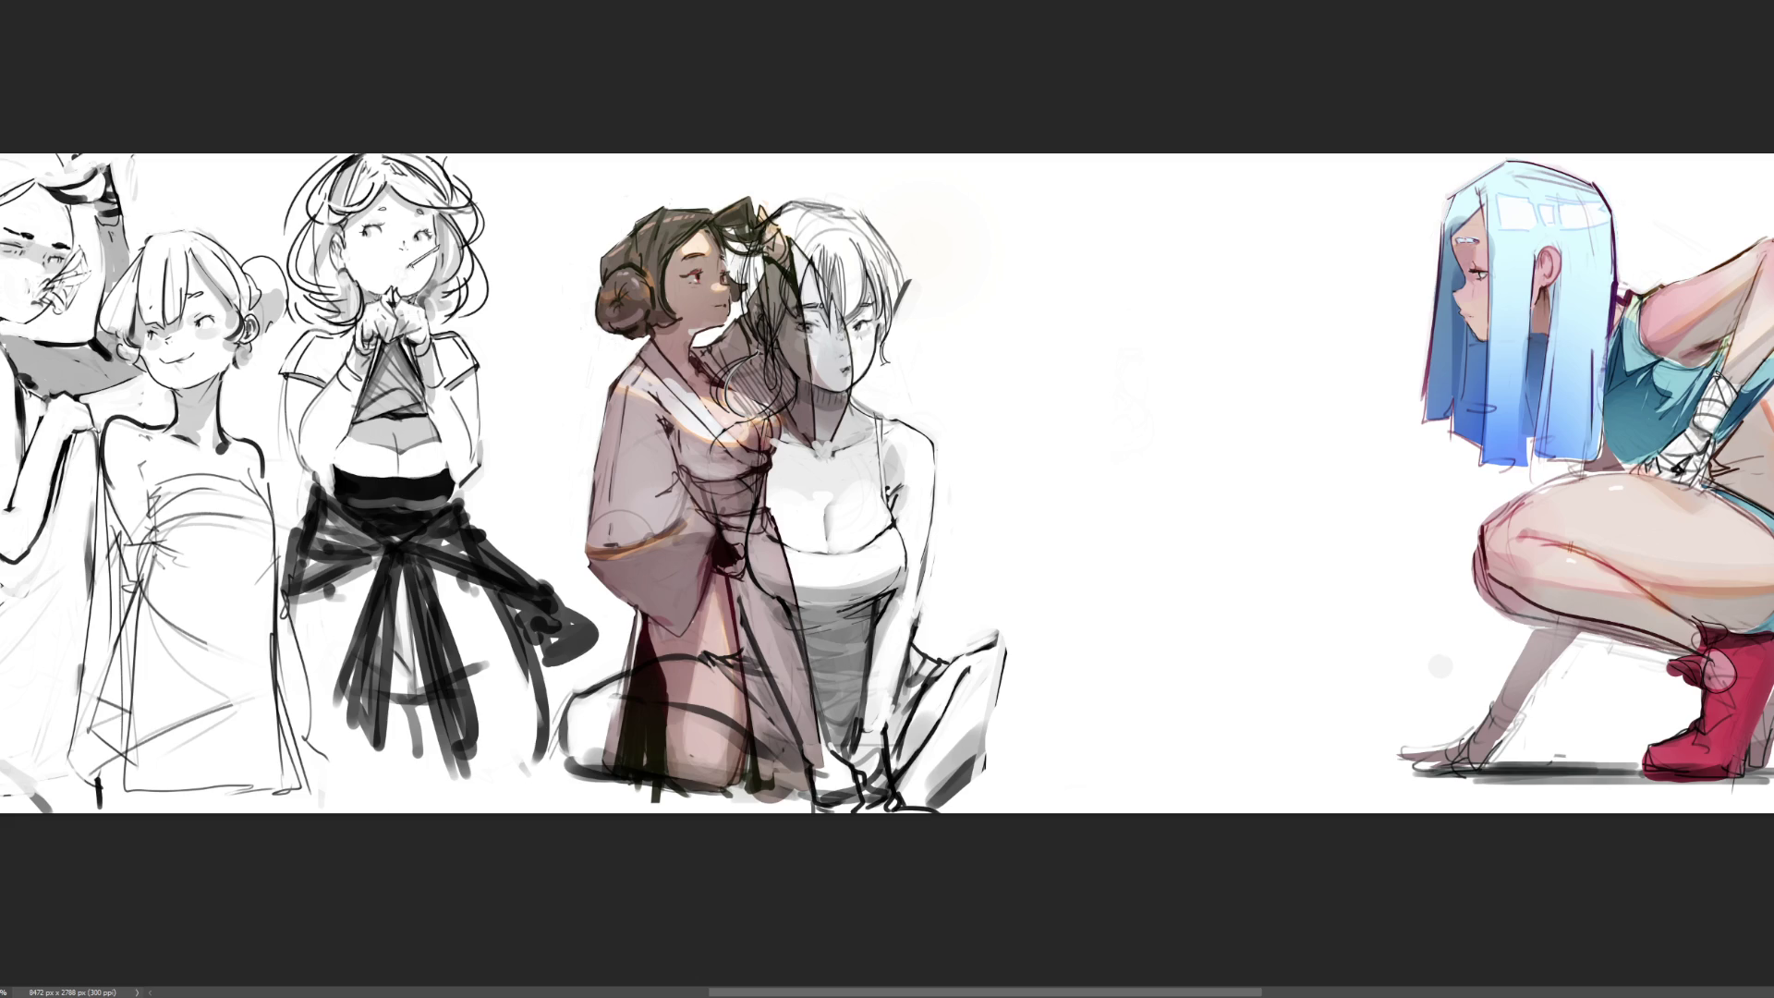
key("ctrl+z")
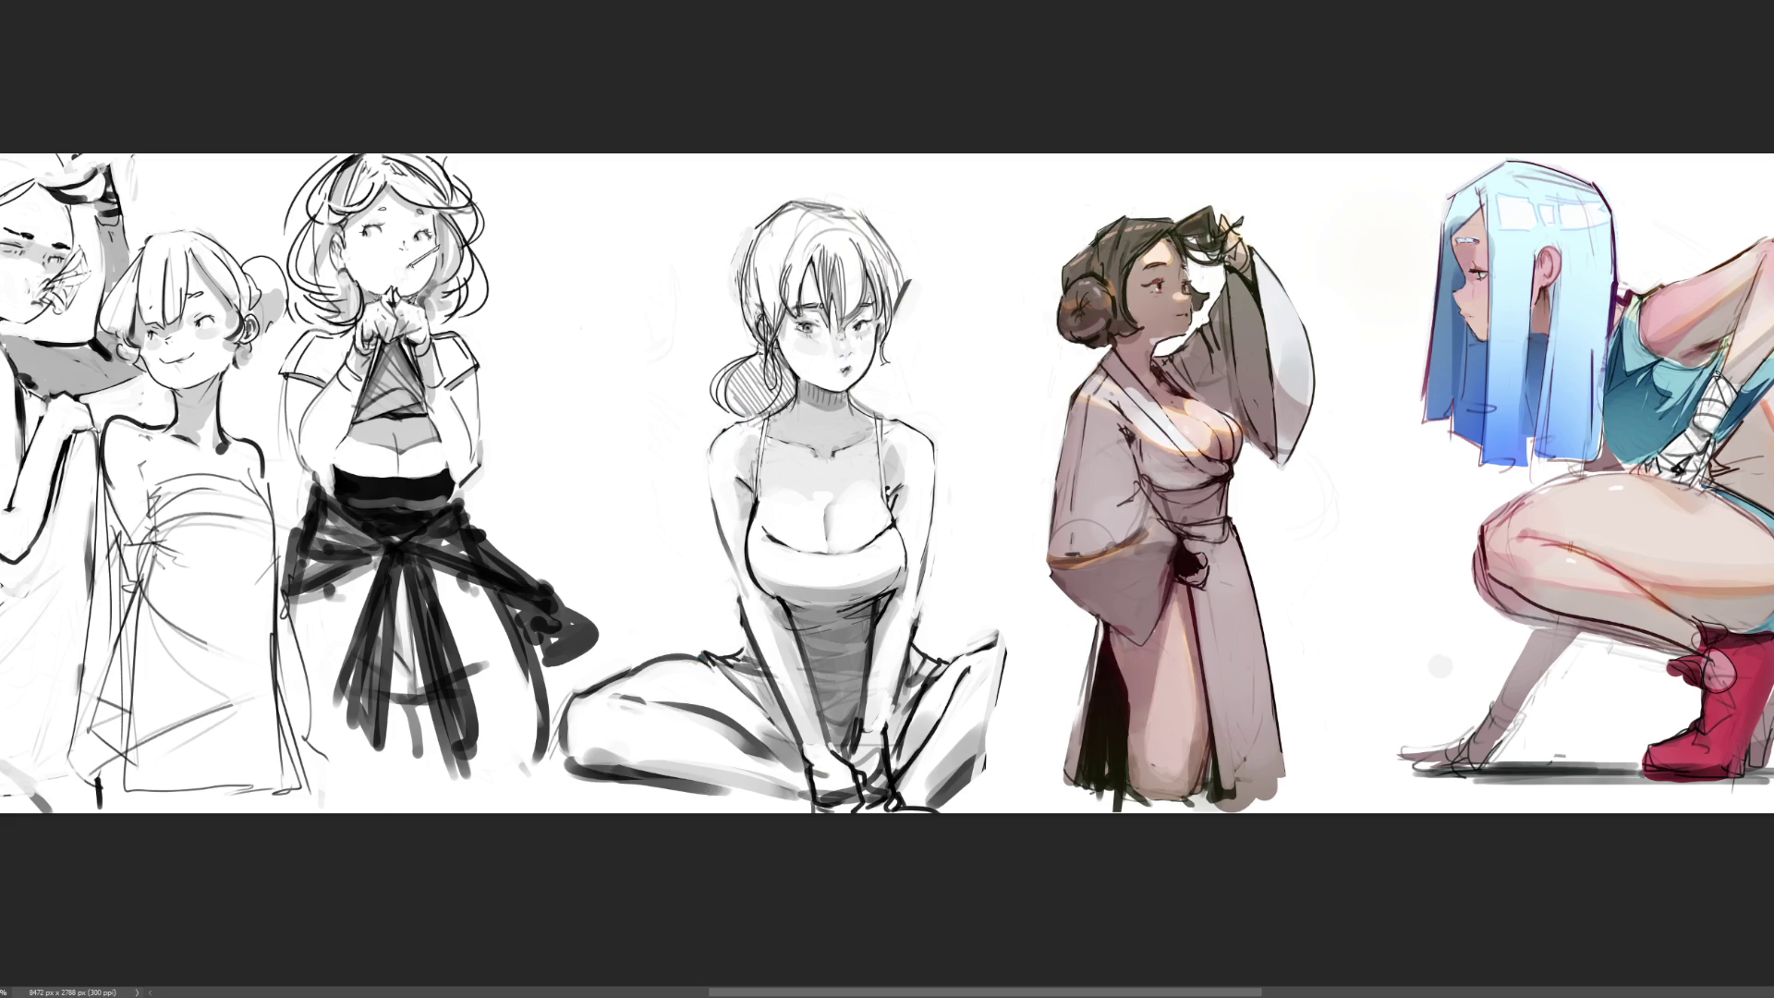
key("ctrl+shift+z")
key("3")
key("0")
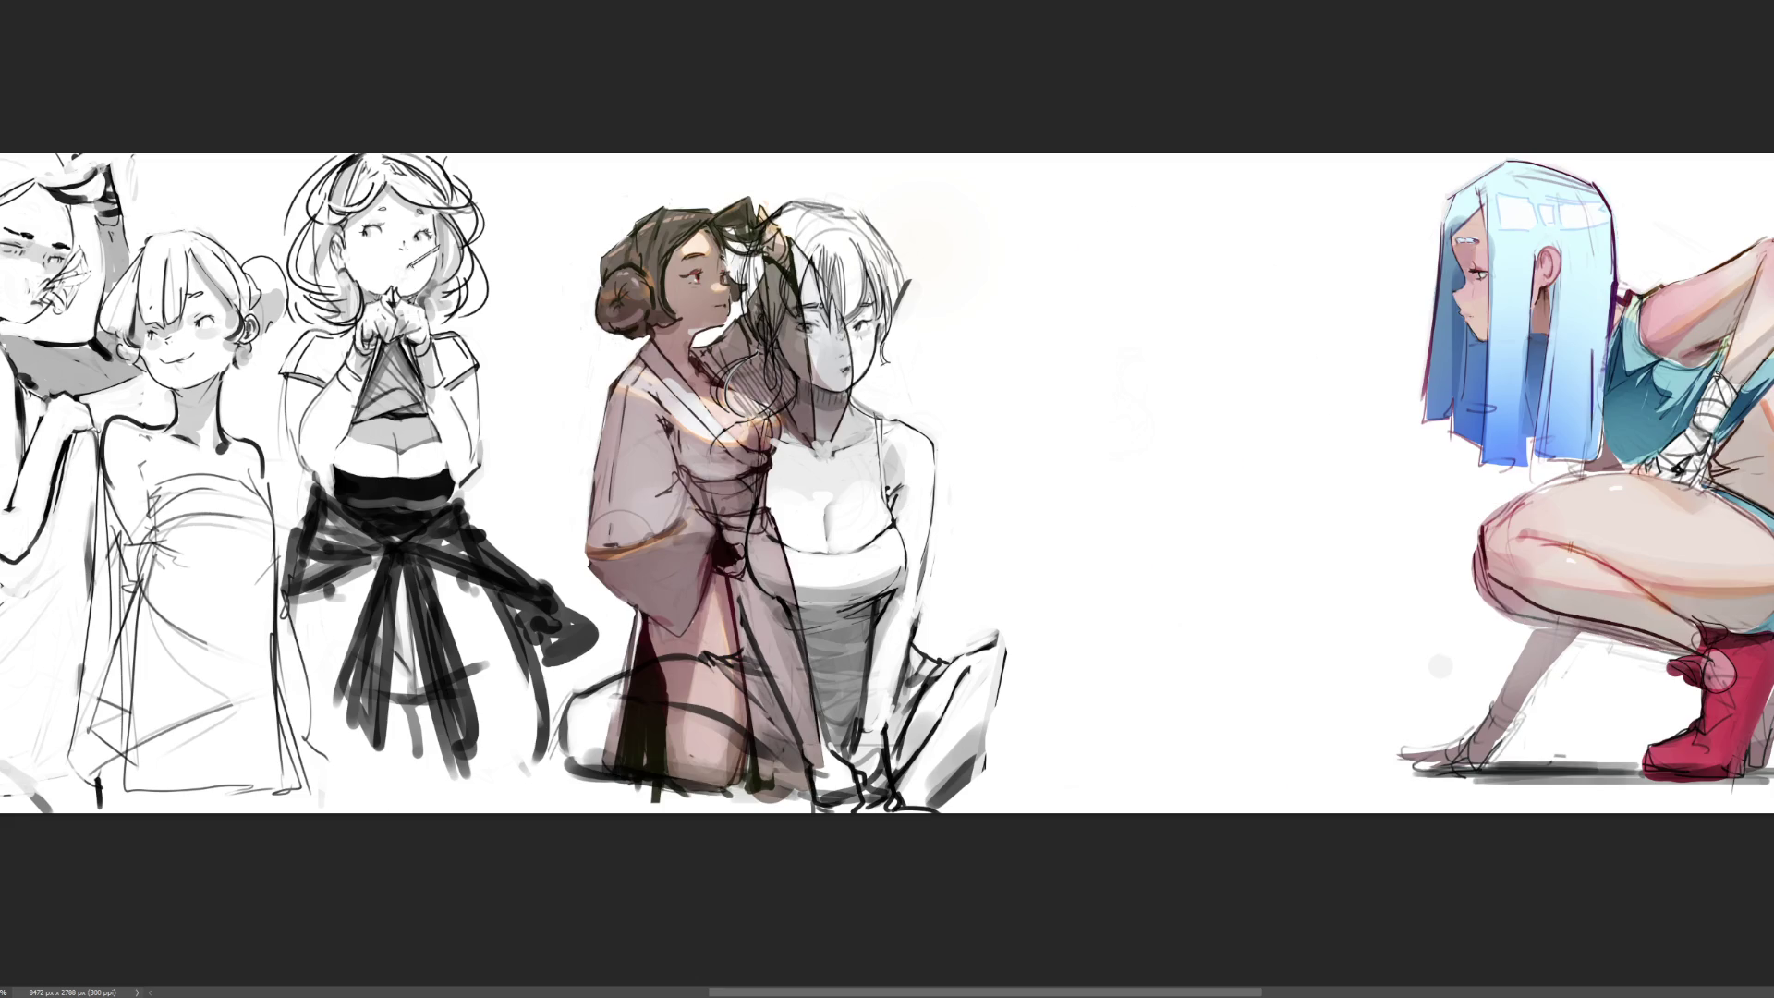
key("Delete")
key("ctrl+z")
key("ctrl+z")
key("ctrl+shift+z")
Move the seated figure right of the kimono figure, narrow it slightly, raise it, and commit
mouse_move(916, 513)
left_mouse_down()
mouse_move(1280, 438)
mouse_move(1265, 471)
left_mouse_up()
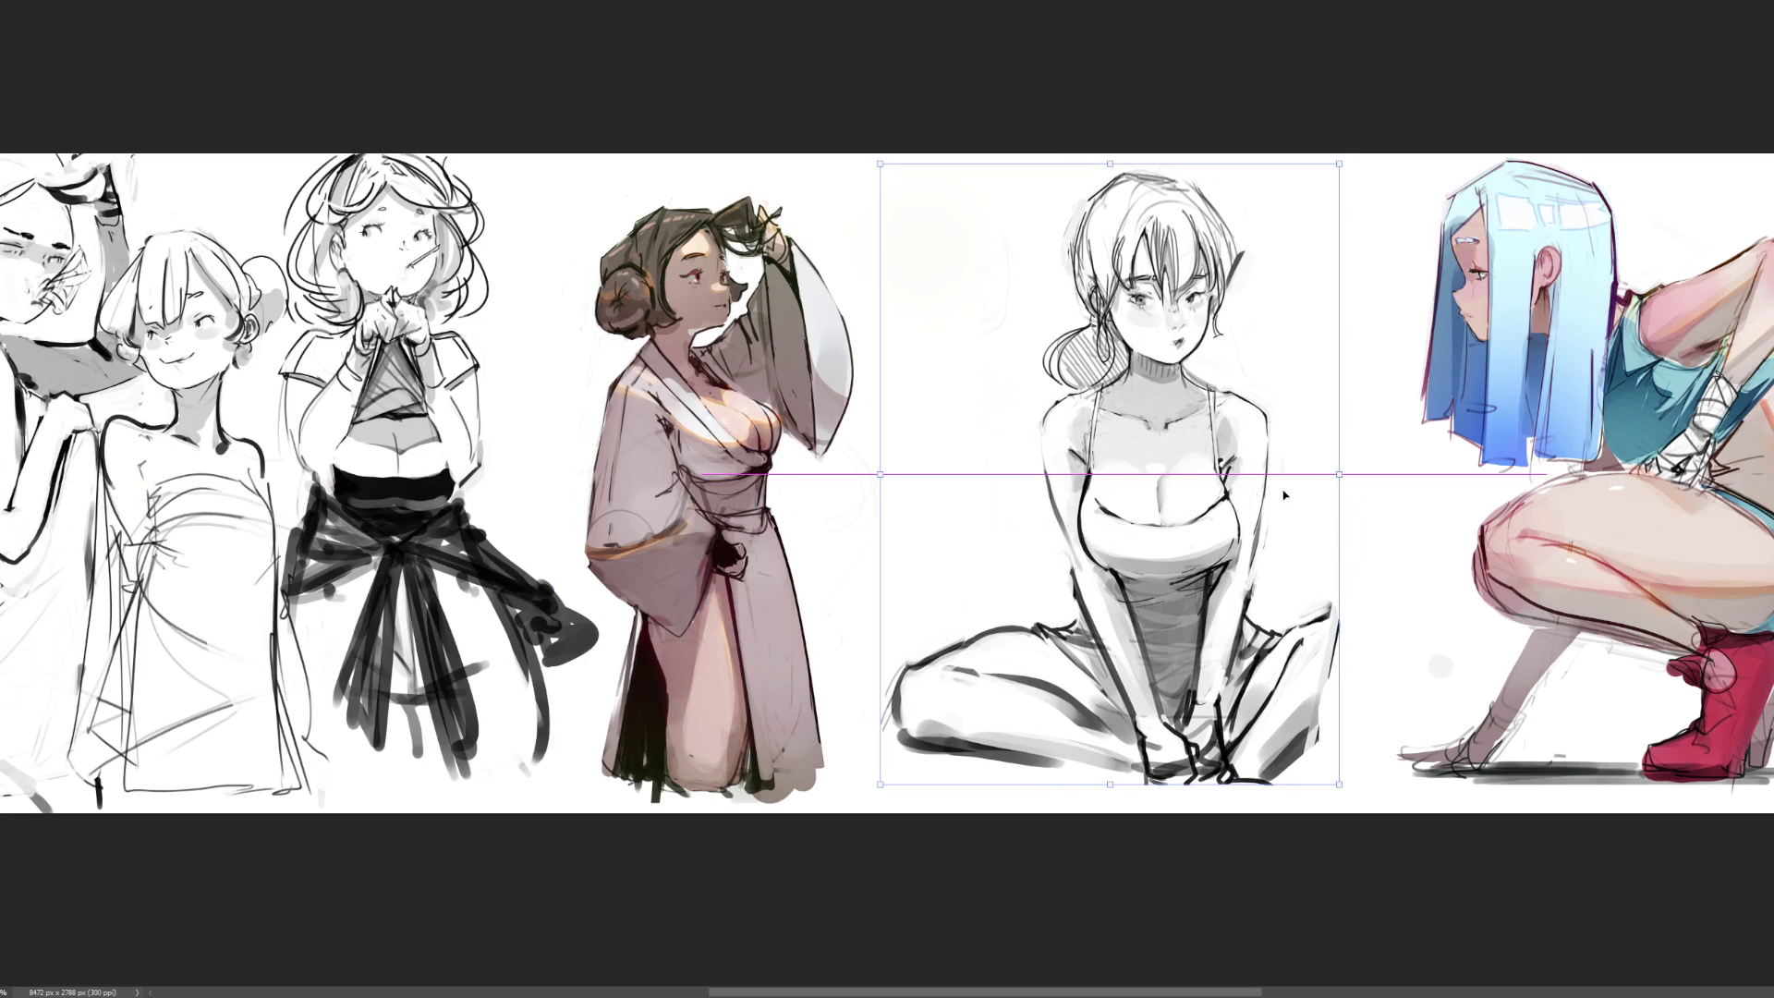
left_click_drag(1341, 482, 1291, 477)
left_click_drag(1167, 505, 1172, 484)
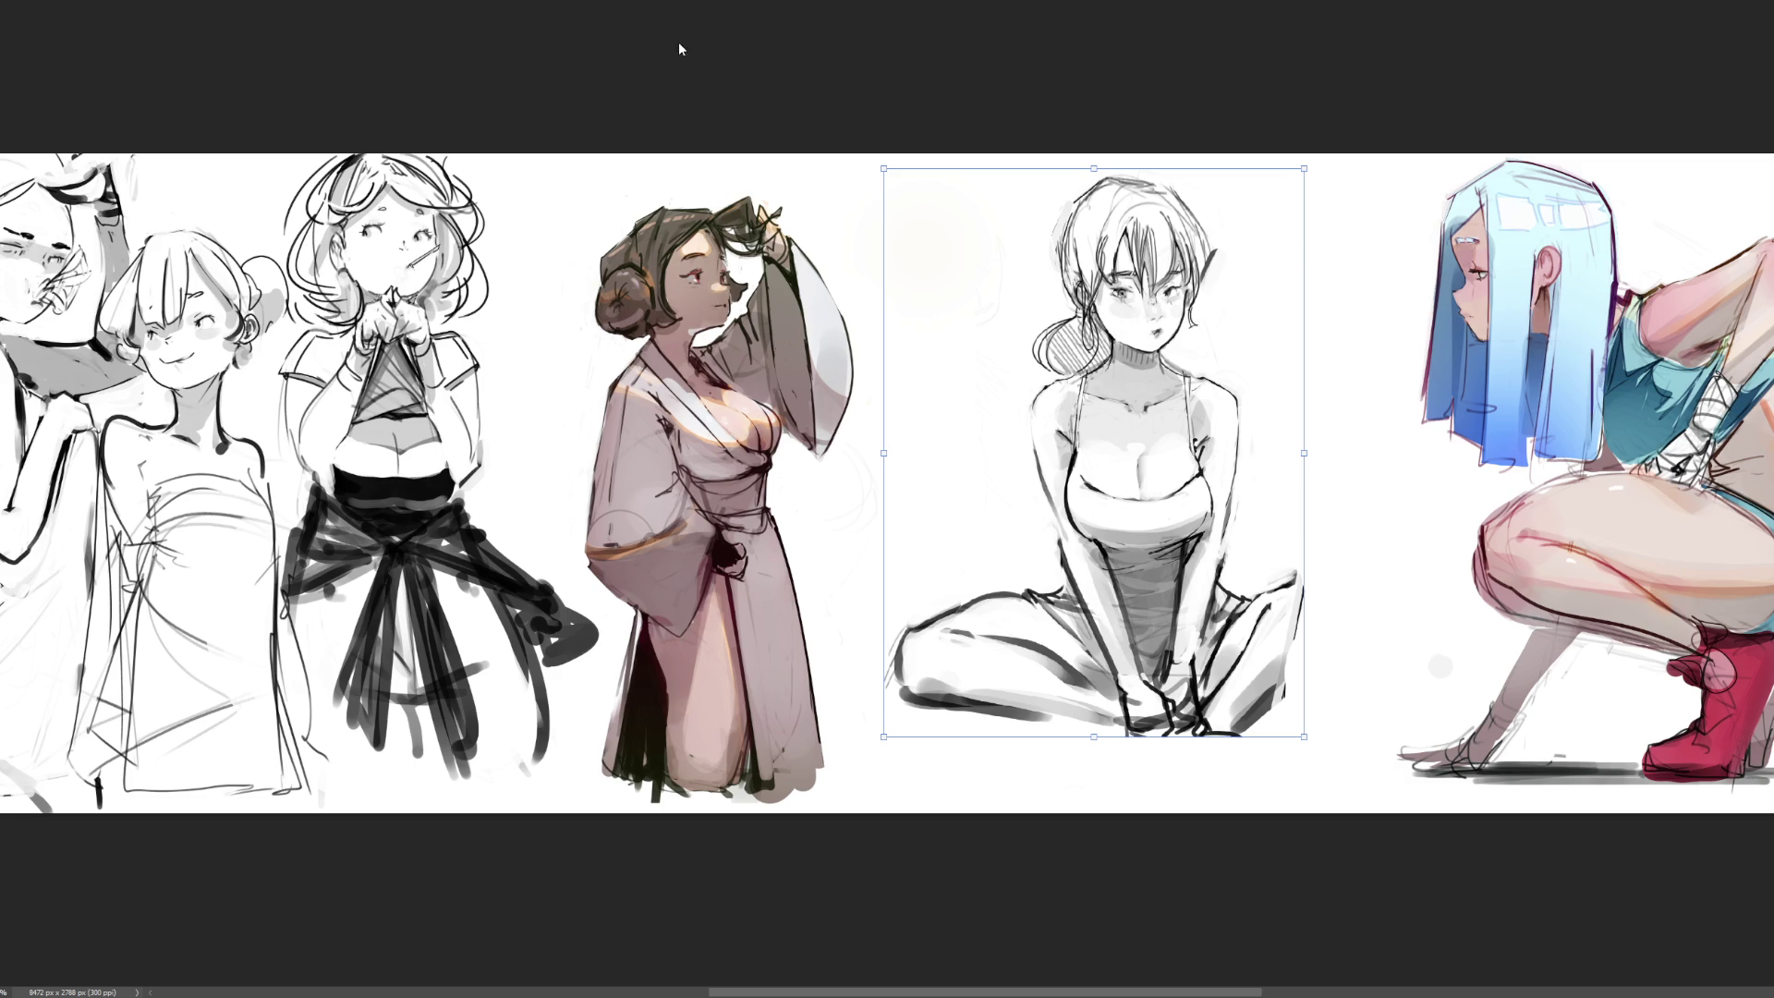
key("Return")
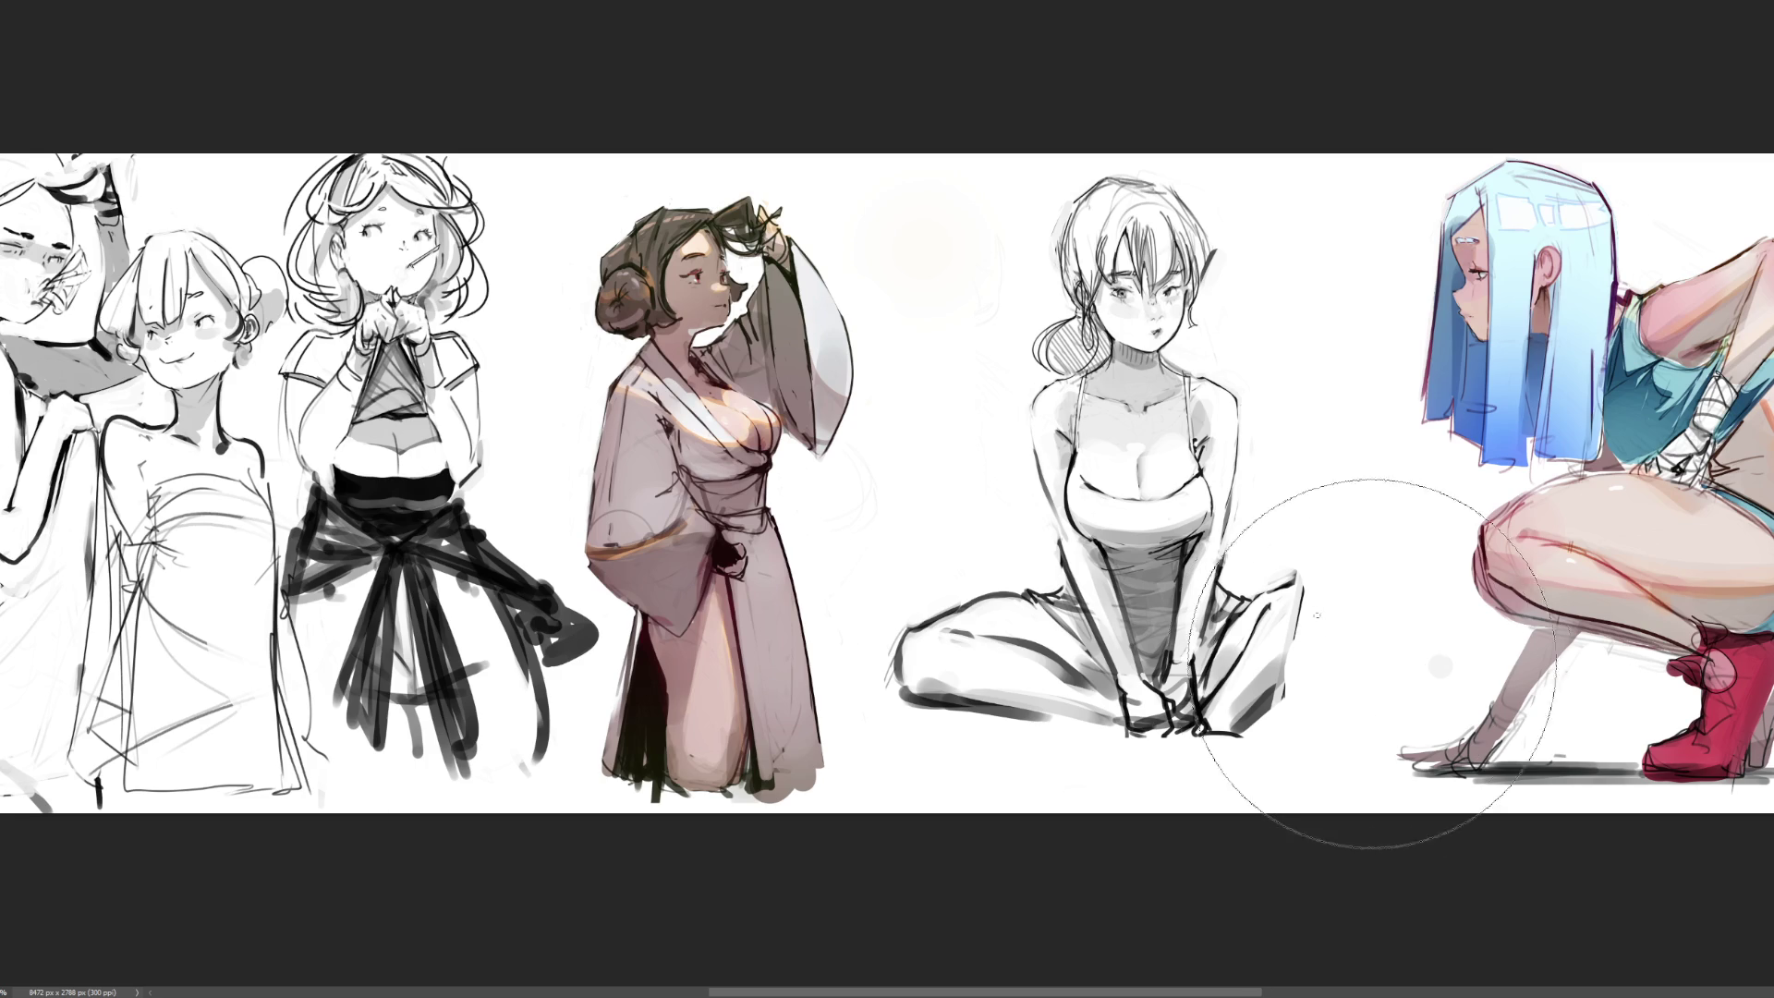
Shrink the brush and draw a short dark stroke at the seated figure's right knee
left_click_drag(1363, 686, 1314, 622)
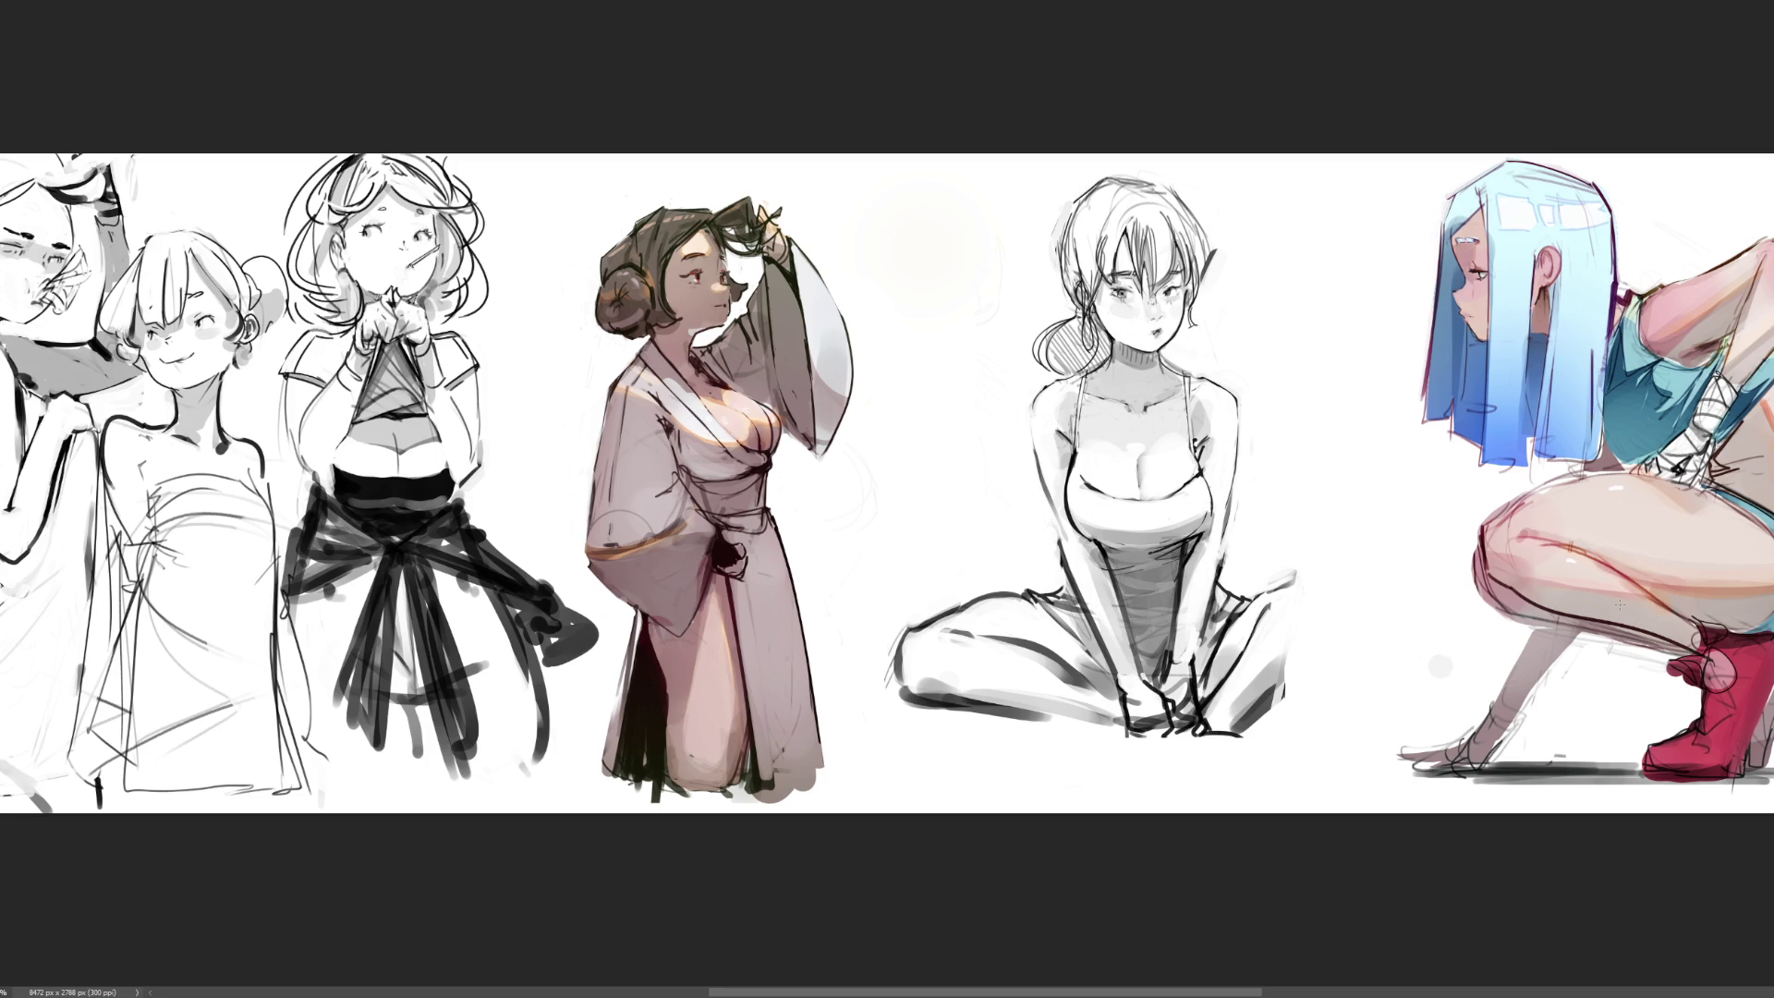
mouse_move(1283, 591)
left_mouse_down()
mouse_move(1334, 558)
mouse_move(1361, 592)
mouse_move(1281, 703)
left_mouse_up()
Keep the knee stroke's extension and sketch bold lines along the right shin and knee
key("ctrl+z")
key("ctrl+shift+z")
key("ctrl+z")
key("ctrl+shift+z")
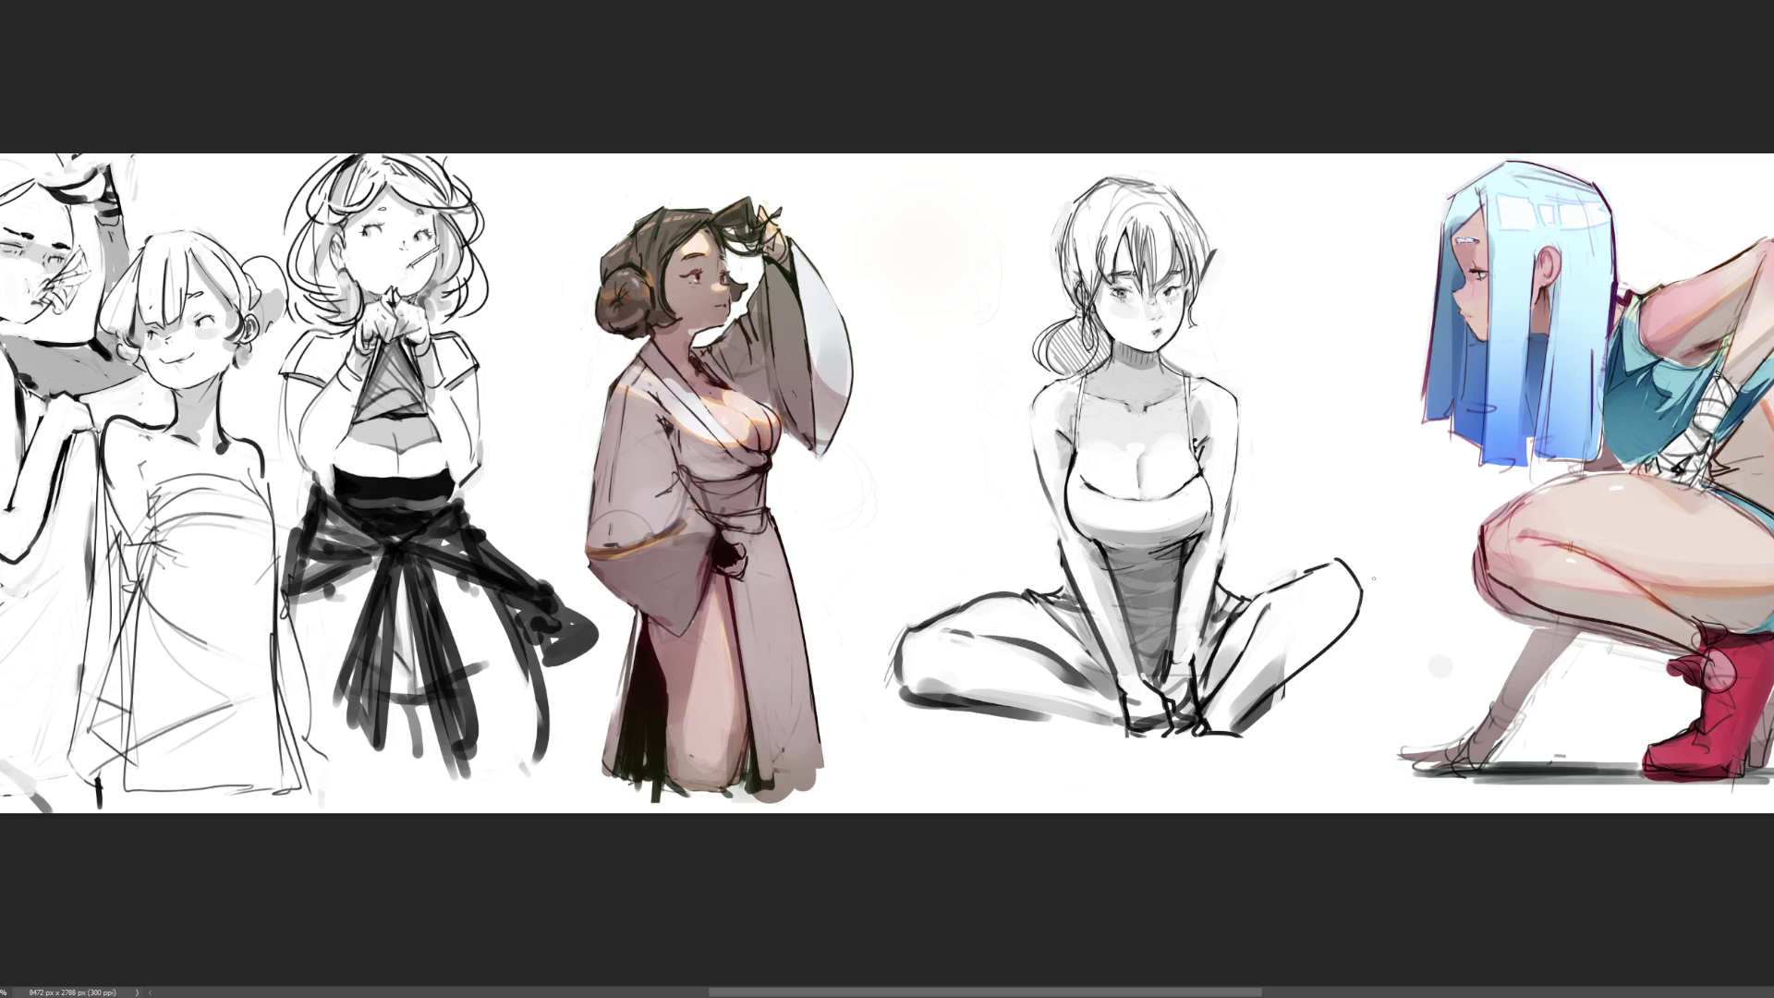
left_click_drag(1328, 600, 1336, 581)
key("ctrl+z")
left_click_drag(1228, 735, 1328, 649)
left_click_drag(1279, 713, 1339, 631)
mouse_move(1299, 680)
left_mouse_down()
mouse_move(1341, 627)
mouse_move(1330, 656)
left_mouse_up()
key("ctrl+z")
key("ctrl+z")
key("ctrl+z")
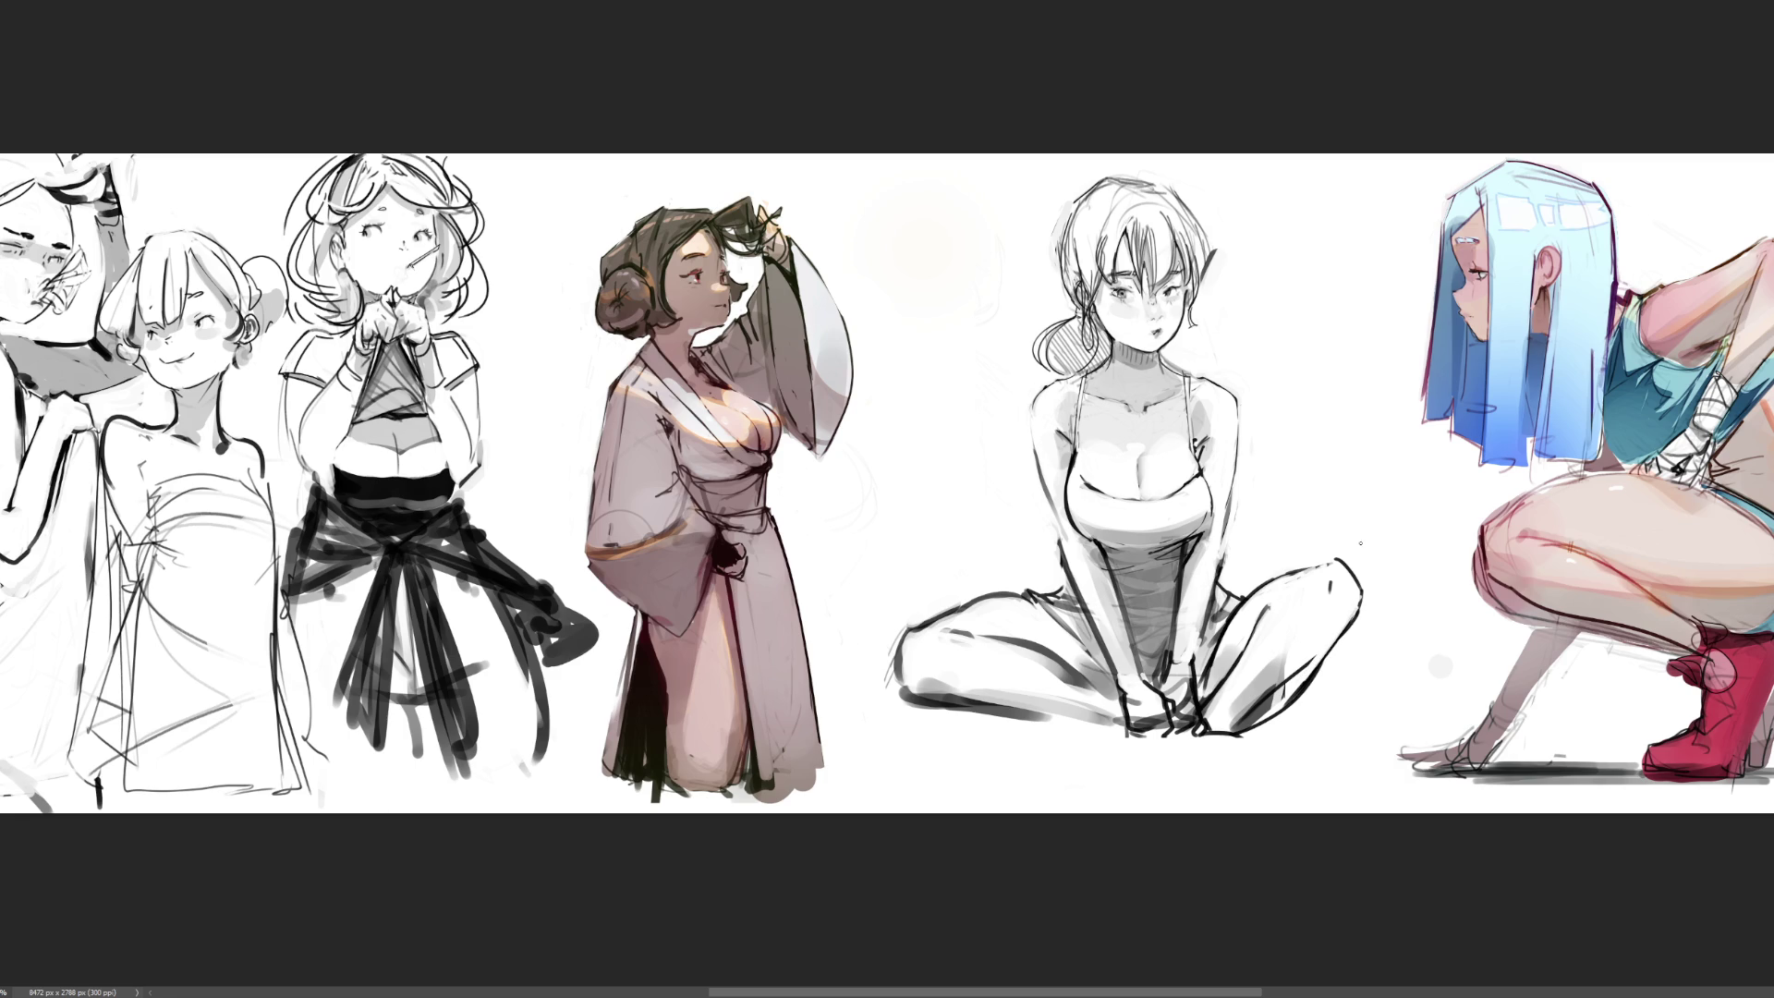
Draw and redraw looping curves outlining the seated figure's feet and shoes, undoing the last loop
mouse_move(1199, 720)
left_mouse_down()
mouse_move(1201, 744)
mouse_move(1161, 767)
mouse_move(1270, 786)
left_mouse_up()
left_click_drag(1164, 769, 1288, 809)
mouse_move(1216, 738)
left_mouse_down()
mouse_move(1263, 750)
mouse_move(1284, 783)
mouse_move(1262, 759)
left_mouse_up()
key("ctrl+z")
mouse_move(1224, 765)
left_mouse_down()
mouse_move(1258, 750)
mouse_move(1287, 786)
left_mouse_up()
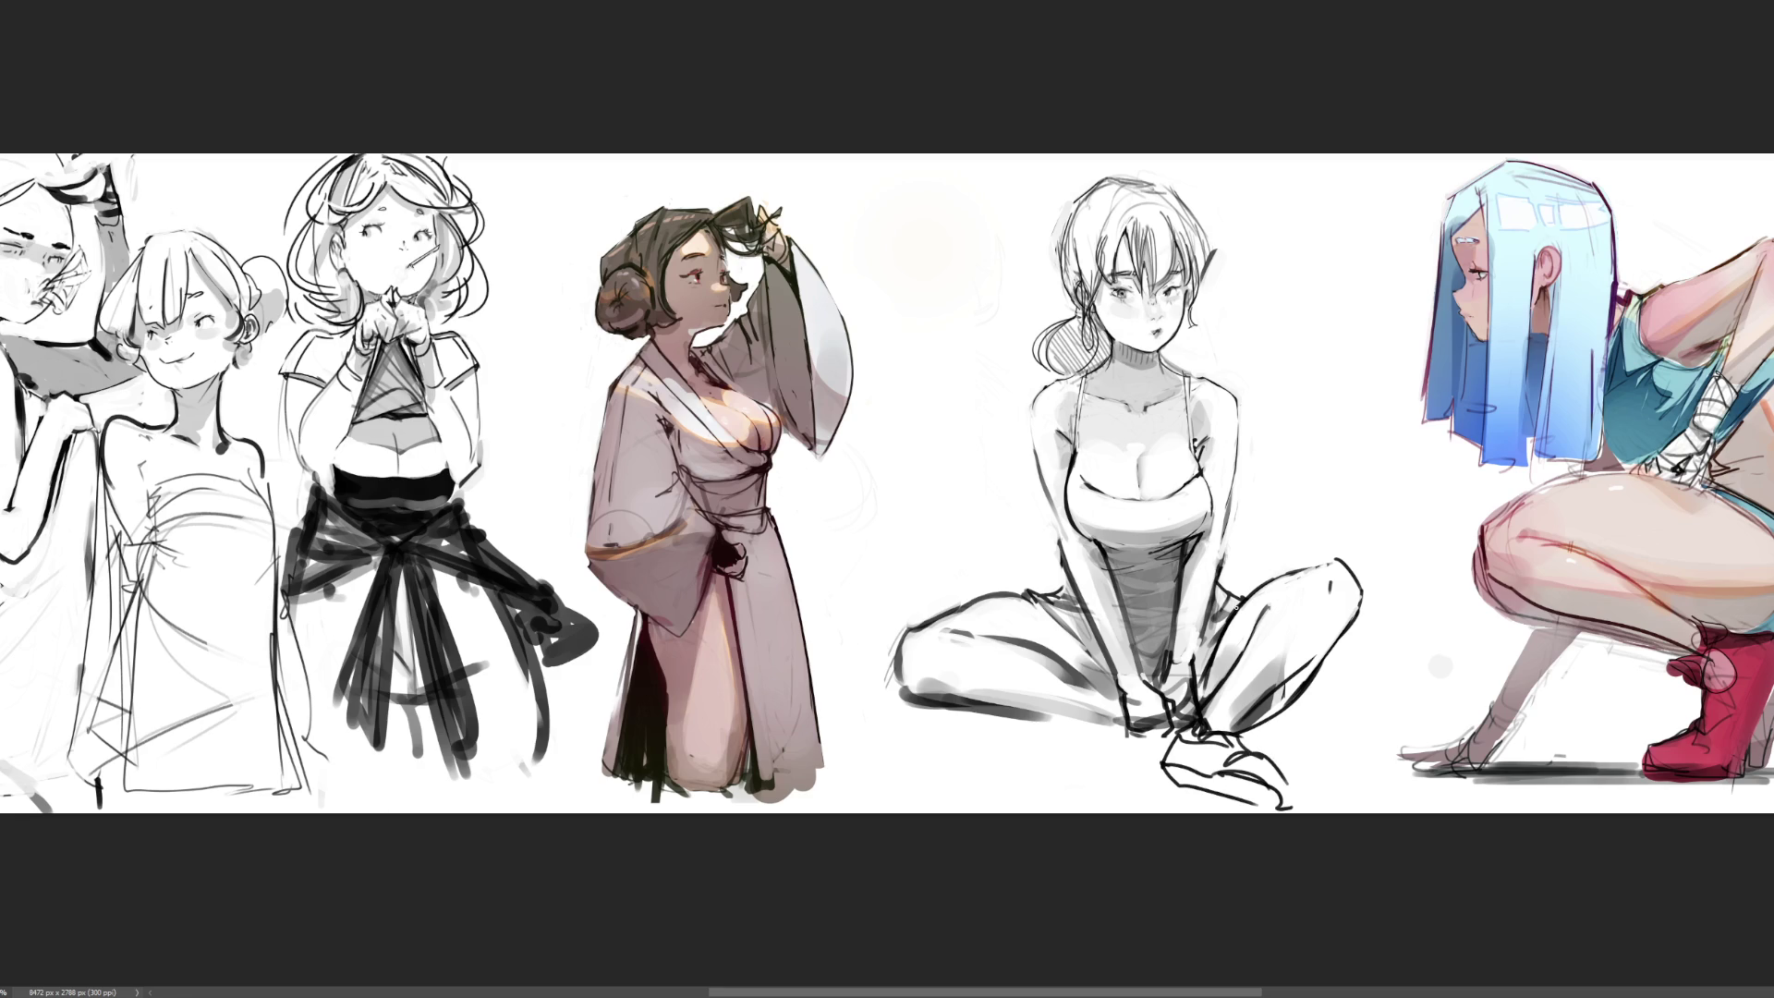
key("ctrl+z")
key("ctrl+z")
key("ctrl+z")
key("ctrl+z")
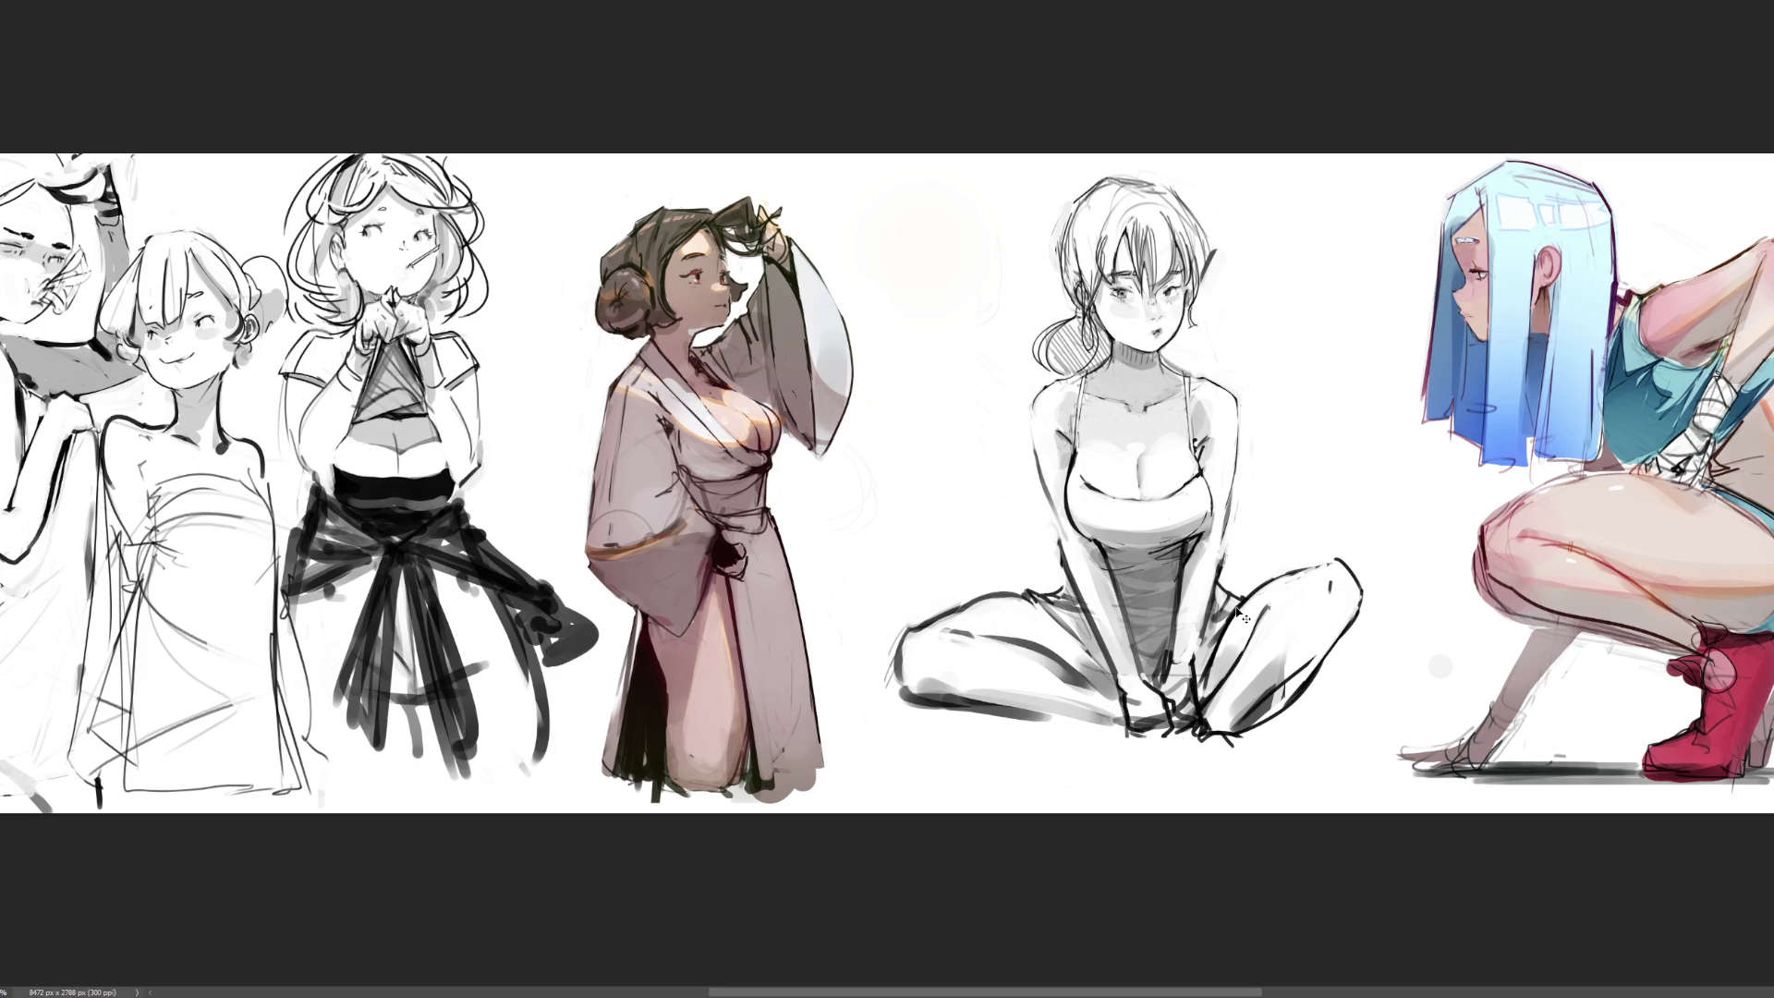
mouse_move(1164, 716)
left_mouse_down()
mouse_move(1227, 753)
mouse_move(1147, 774)
mouse_move(1127, 760)
mouse_move(1178, 796)
mouse_move(1142, 810)
left_mouse_up()
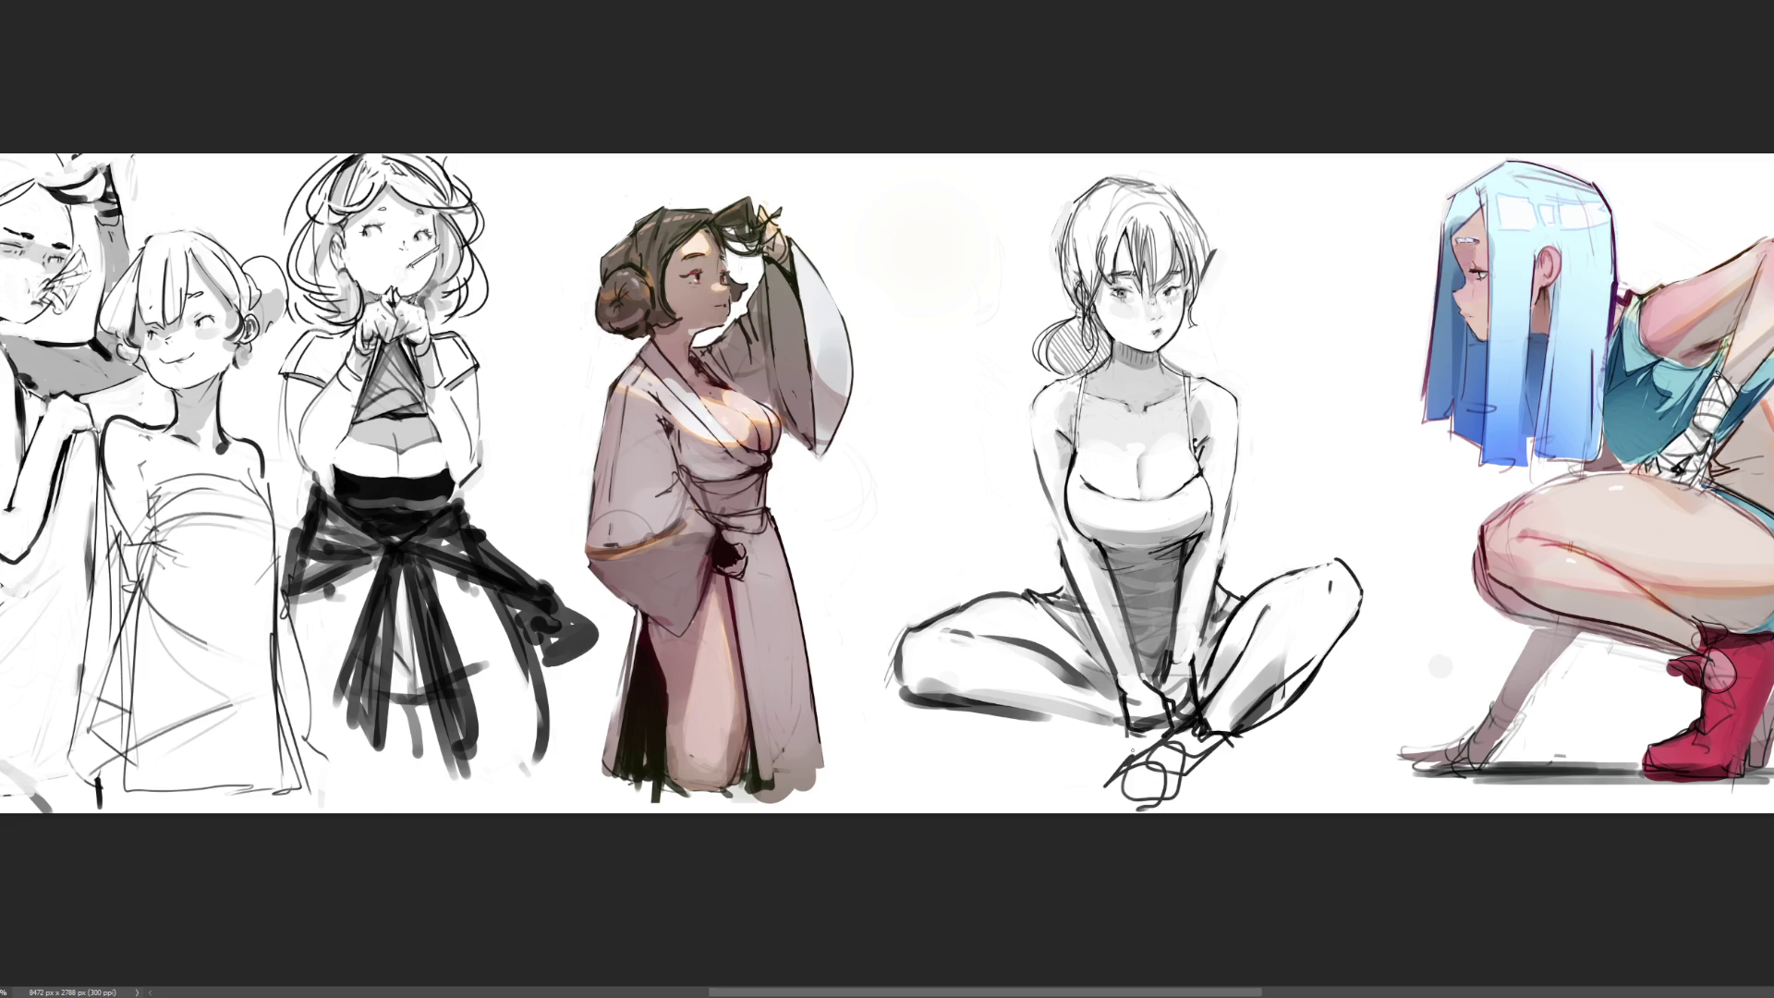
left_click_drag(1122, 734, 1228, 757)
key("ctrl+z")
mouse_move(1072, 727)
left_mouse_down()
mouse_move(1194, 750)
mouse_move(1201, 772)
left_mouse_up()
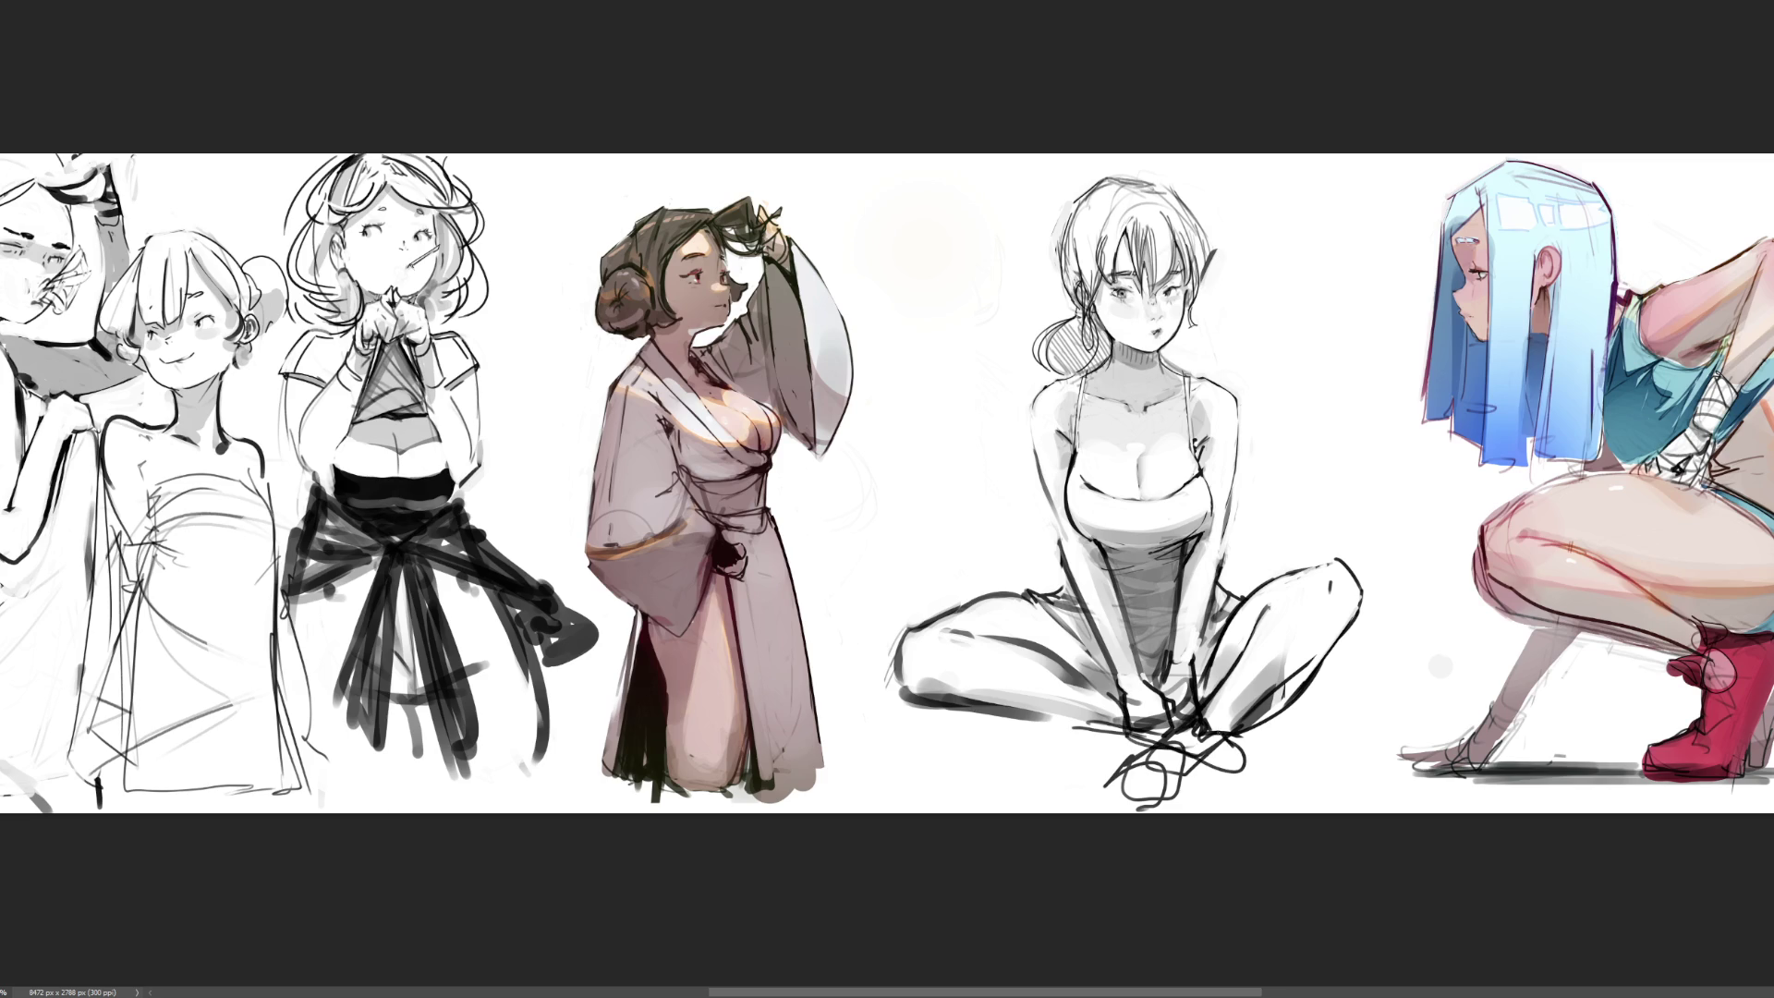
key("ctrl+z")
mouse_move(1094, 735)
left_mouse_down()
mouse_move(1228, 744)
mouse_move(1234, 792)
left_mouse_up()
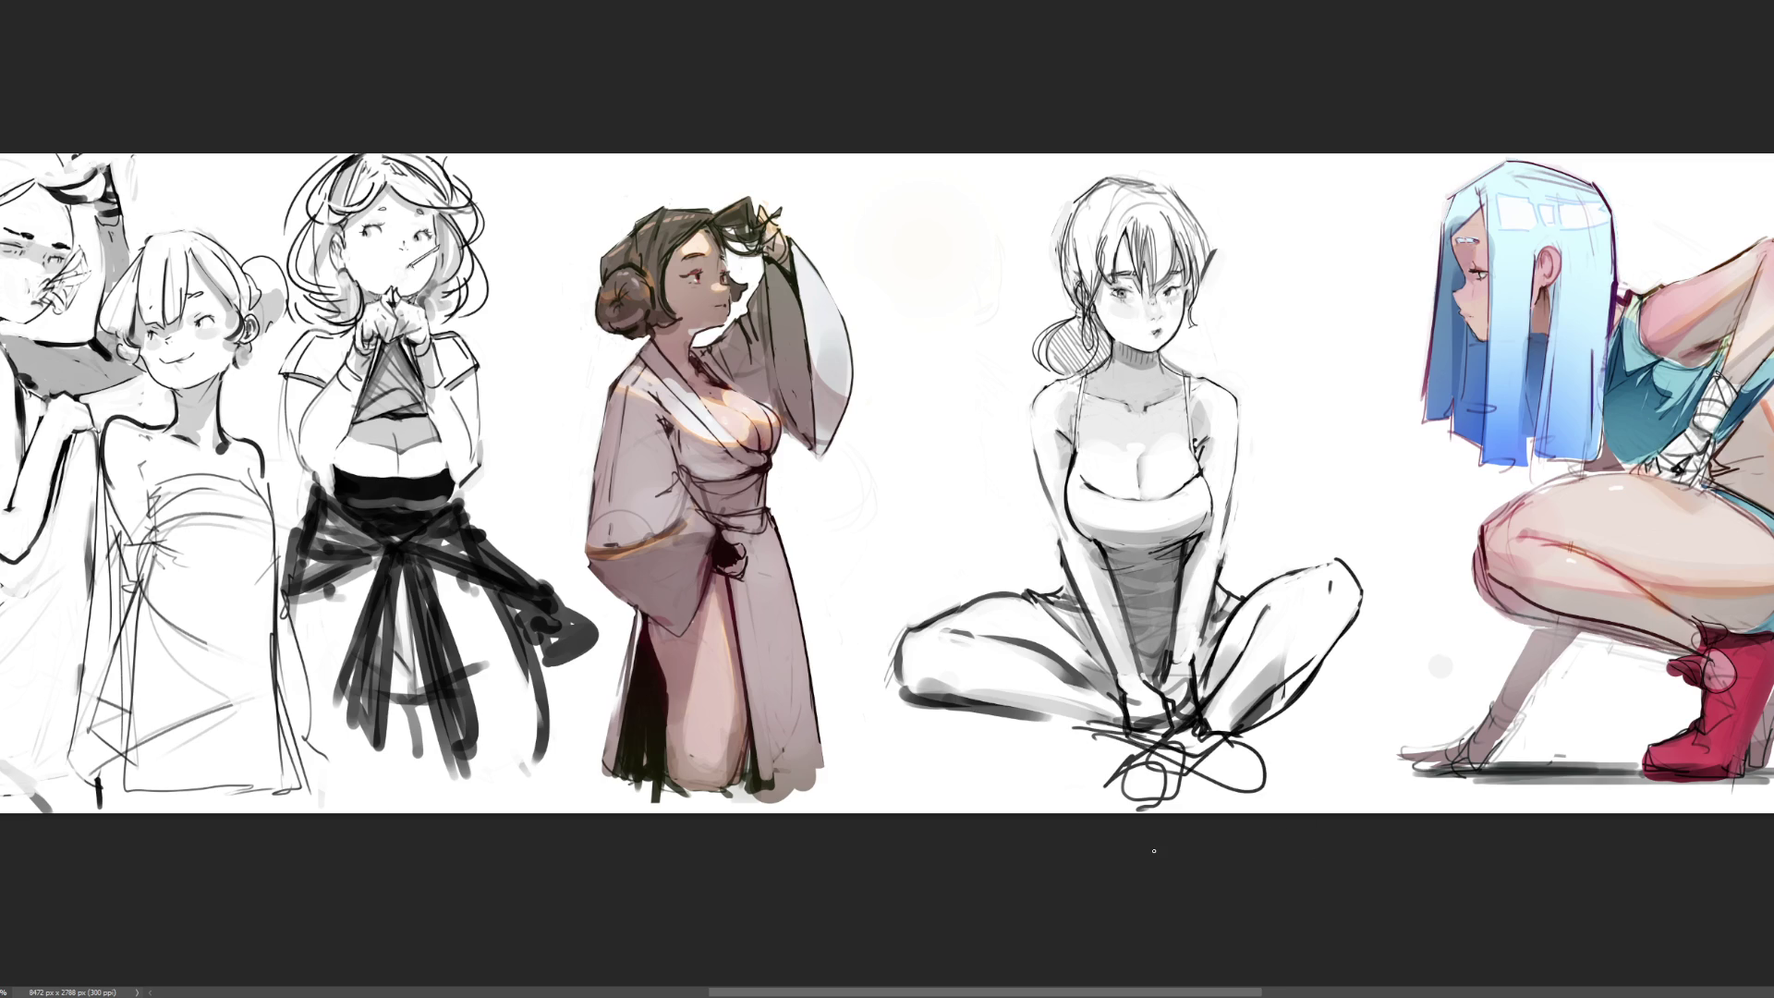
key("ctrl+z")
Erase the bold strokes at the seated figure's right knee with a larger eraser
key("bracketright")
key("bracketright")
key("bracketright")
mouse_move(1243, 711)
left_mouse_down()
mouse_move(1319, 649)
mouse_move(1201, 725)
mouse_move(1156, 790)
mouse_move(1336, 712)
left_mouse_up()
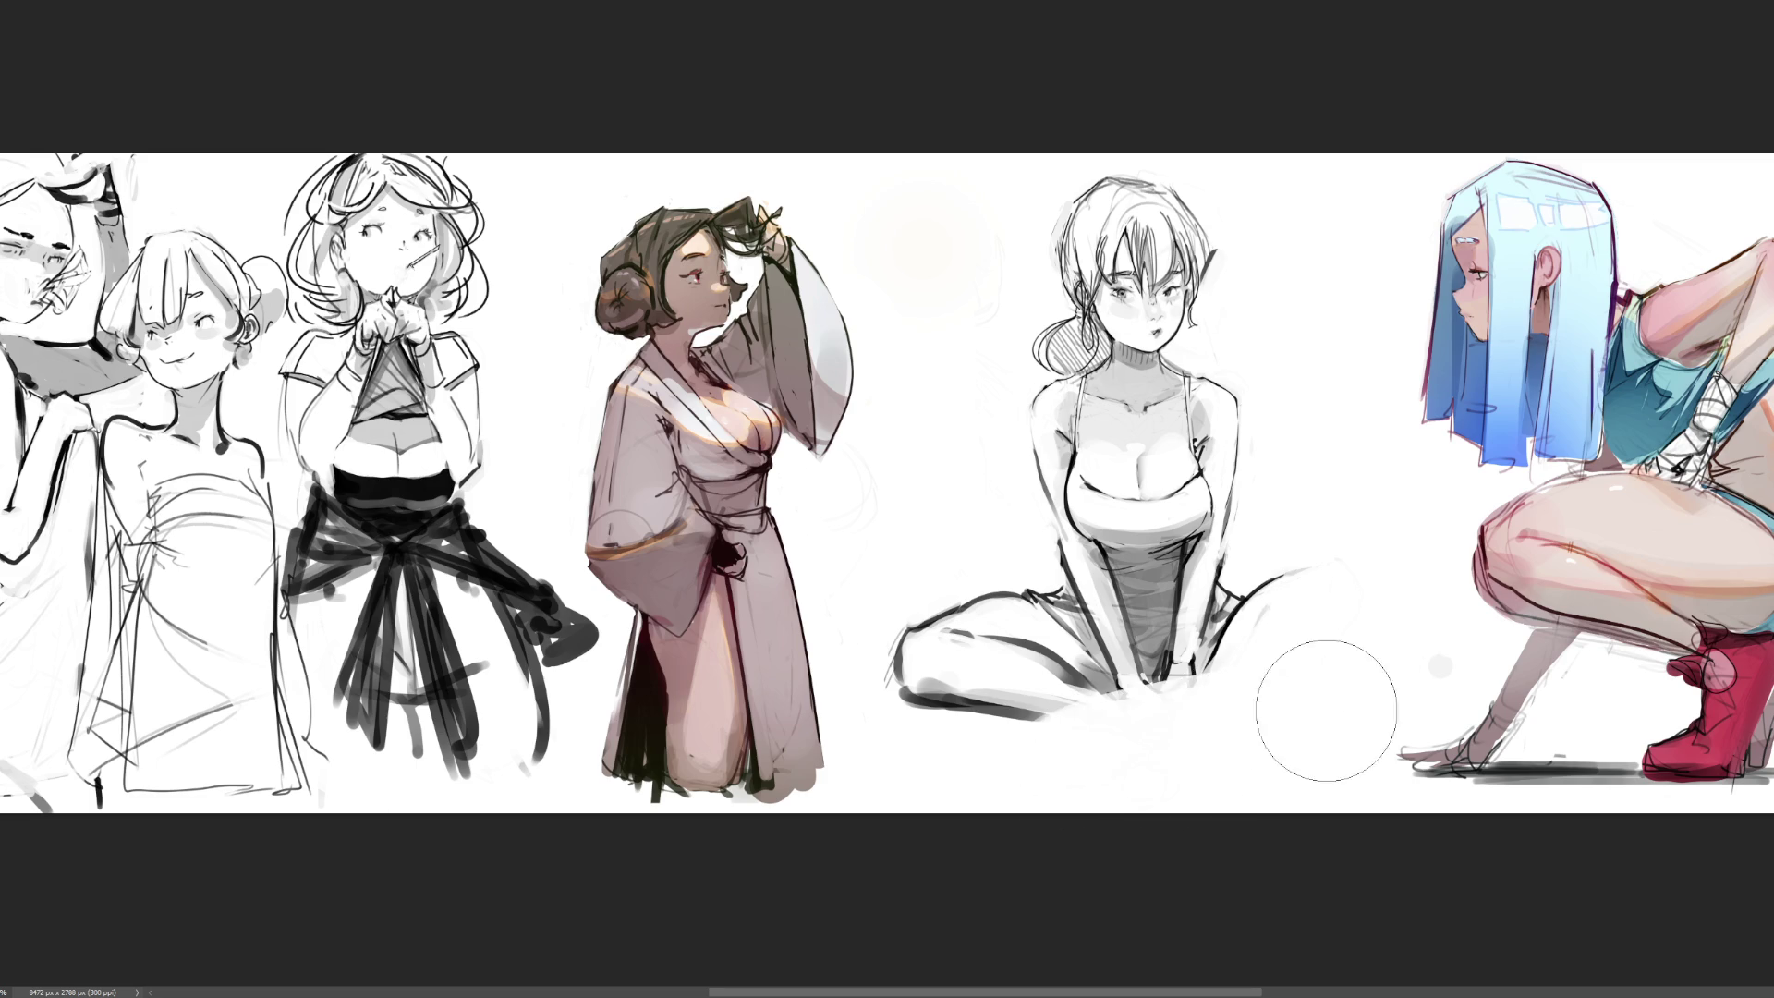
left_click_drag(924, 661, 940, 663)
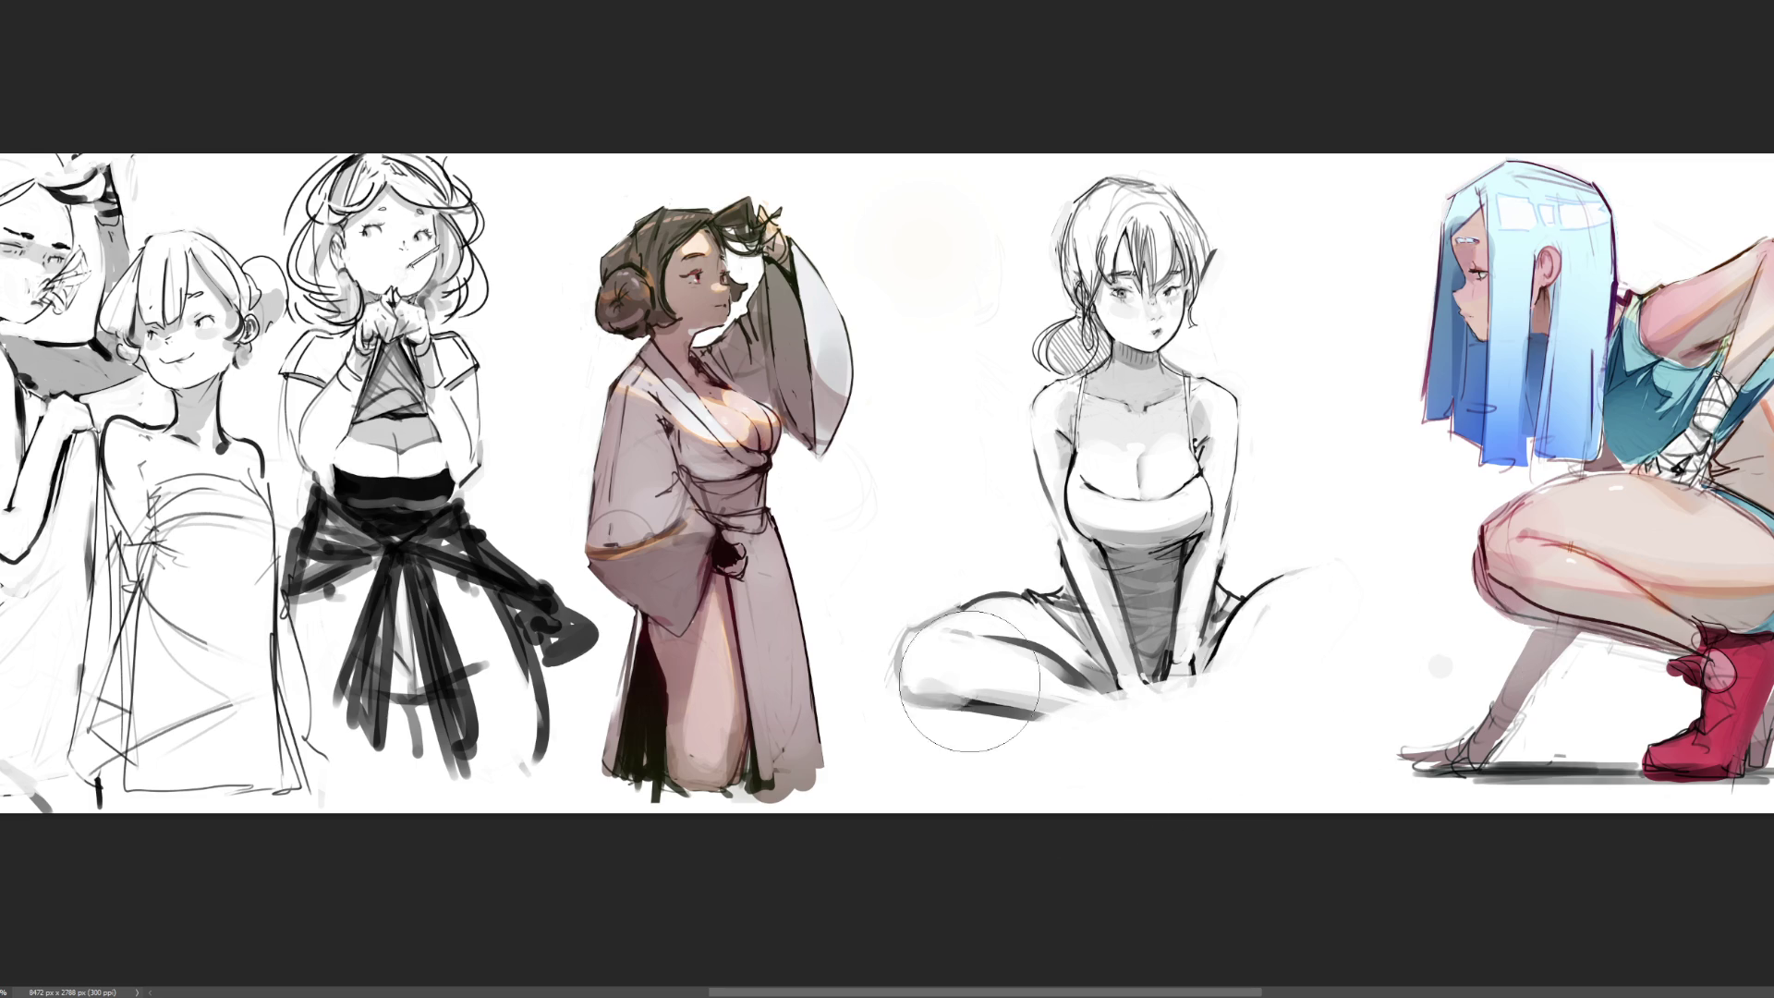
key("ctrl+z")
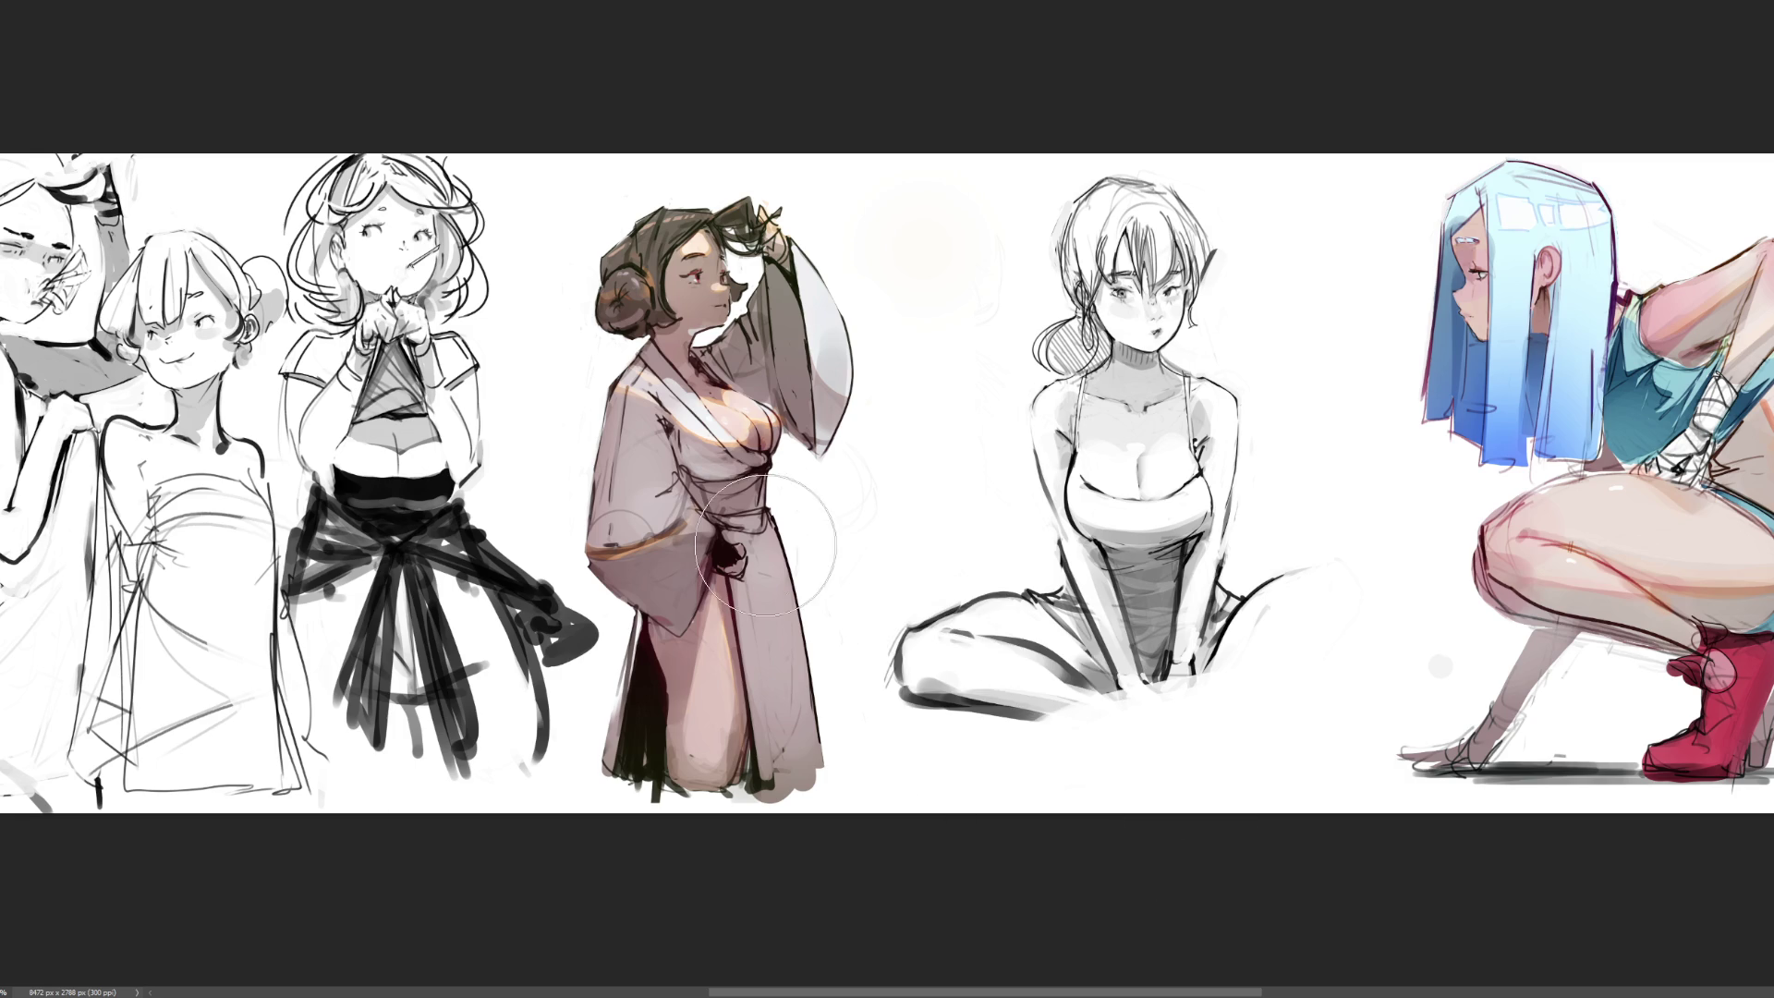
Lasso the left leg, then rotate it, enlarge it about 1.2 times and move it lower
key("l")
mouse_move(1125, 750)
left_mouse_down()
mouse_move(1082, 601)
mouse_move(1041, 570)
mouse_move(1109, 679)
mouse_move(976, 730)
mouse_move(859, 637)
mouse_move(961, 592)
mouse_move(1048, 579)
left_mouse_up()
key("ctrl+t")
mouse_move(1109, 684)
left_mouse_down()
mouse_move(1144, 716)
mouse_move(930, 831)
left_mouse_up()
left_click_drag(970, 674, 960, 542)
mouse_move(1088, 588)
left_mouse_down()
mouse_move(1144, 632)
mouse_move(1194, 533)
mouse_move(1182, 424)
left_mouse_up()
left_click_drag(816, 485, 797, 484)
left_click_drag(921, 483, 908, 646)
left_click_drag(1157, 582, 1133, 564)
left_click_drag(1012, 628, 1026, 634)
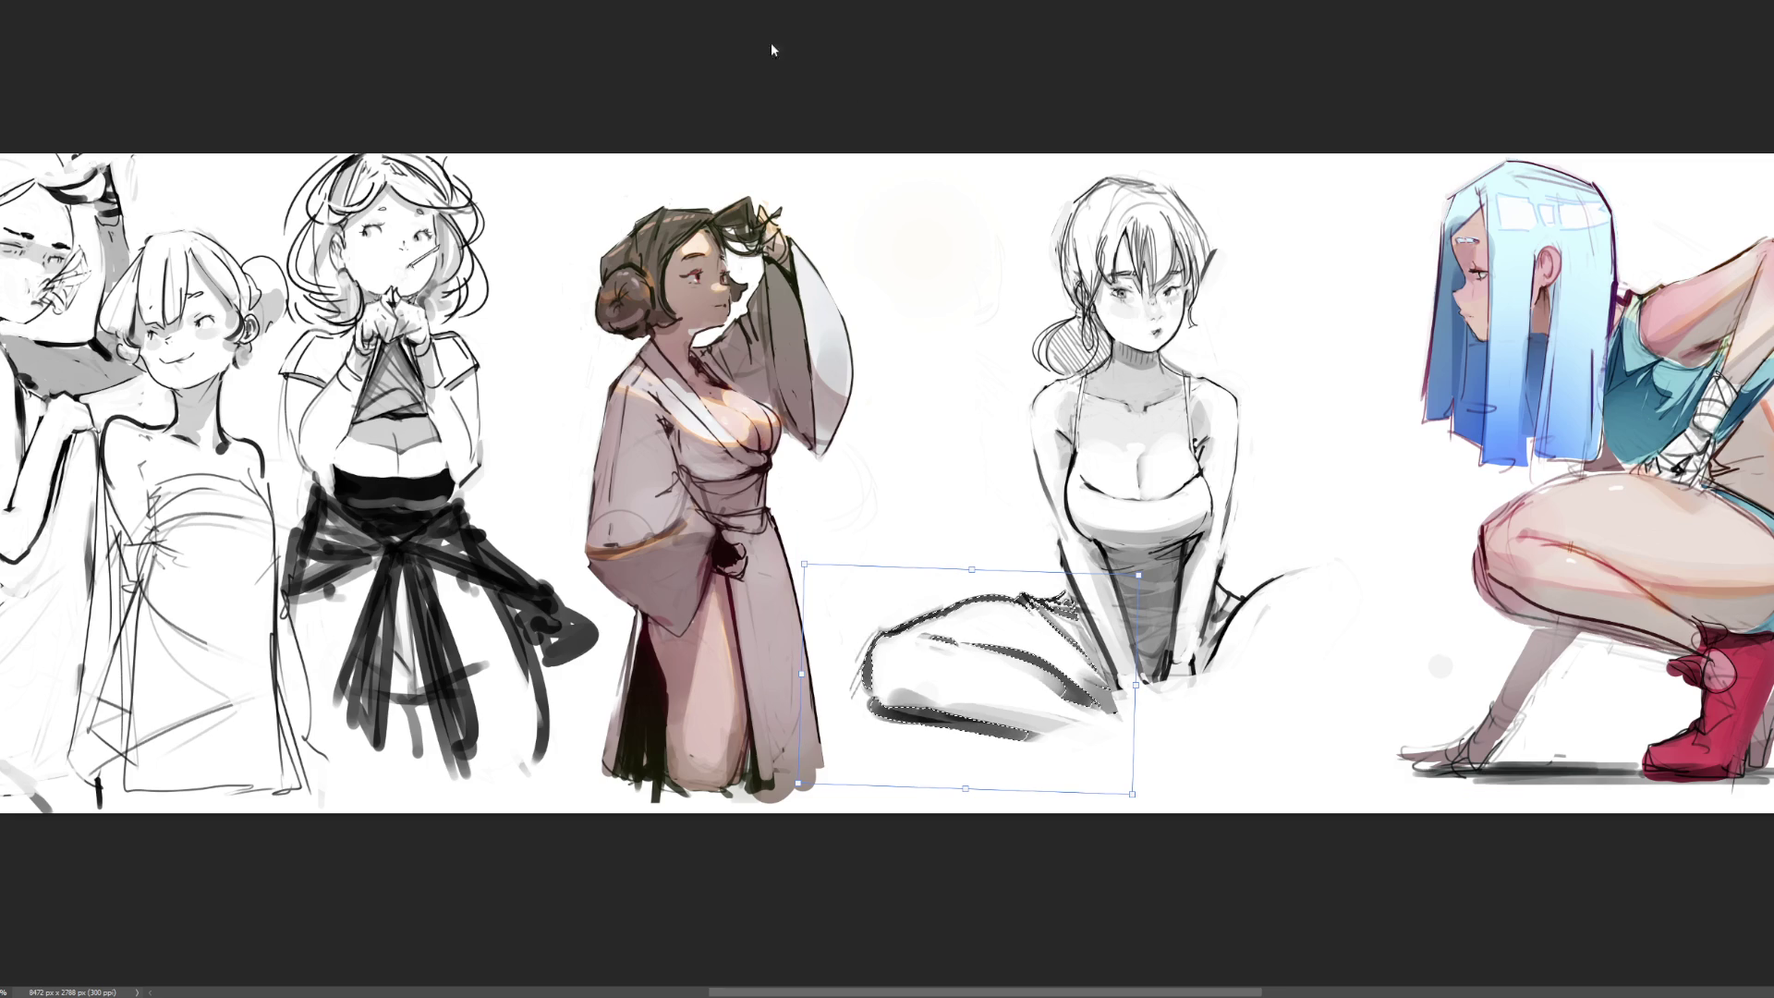
Commit the leg transform, deselect, and paint dark shadows along the leg's underside and inner edge
key("Return")
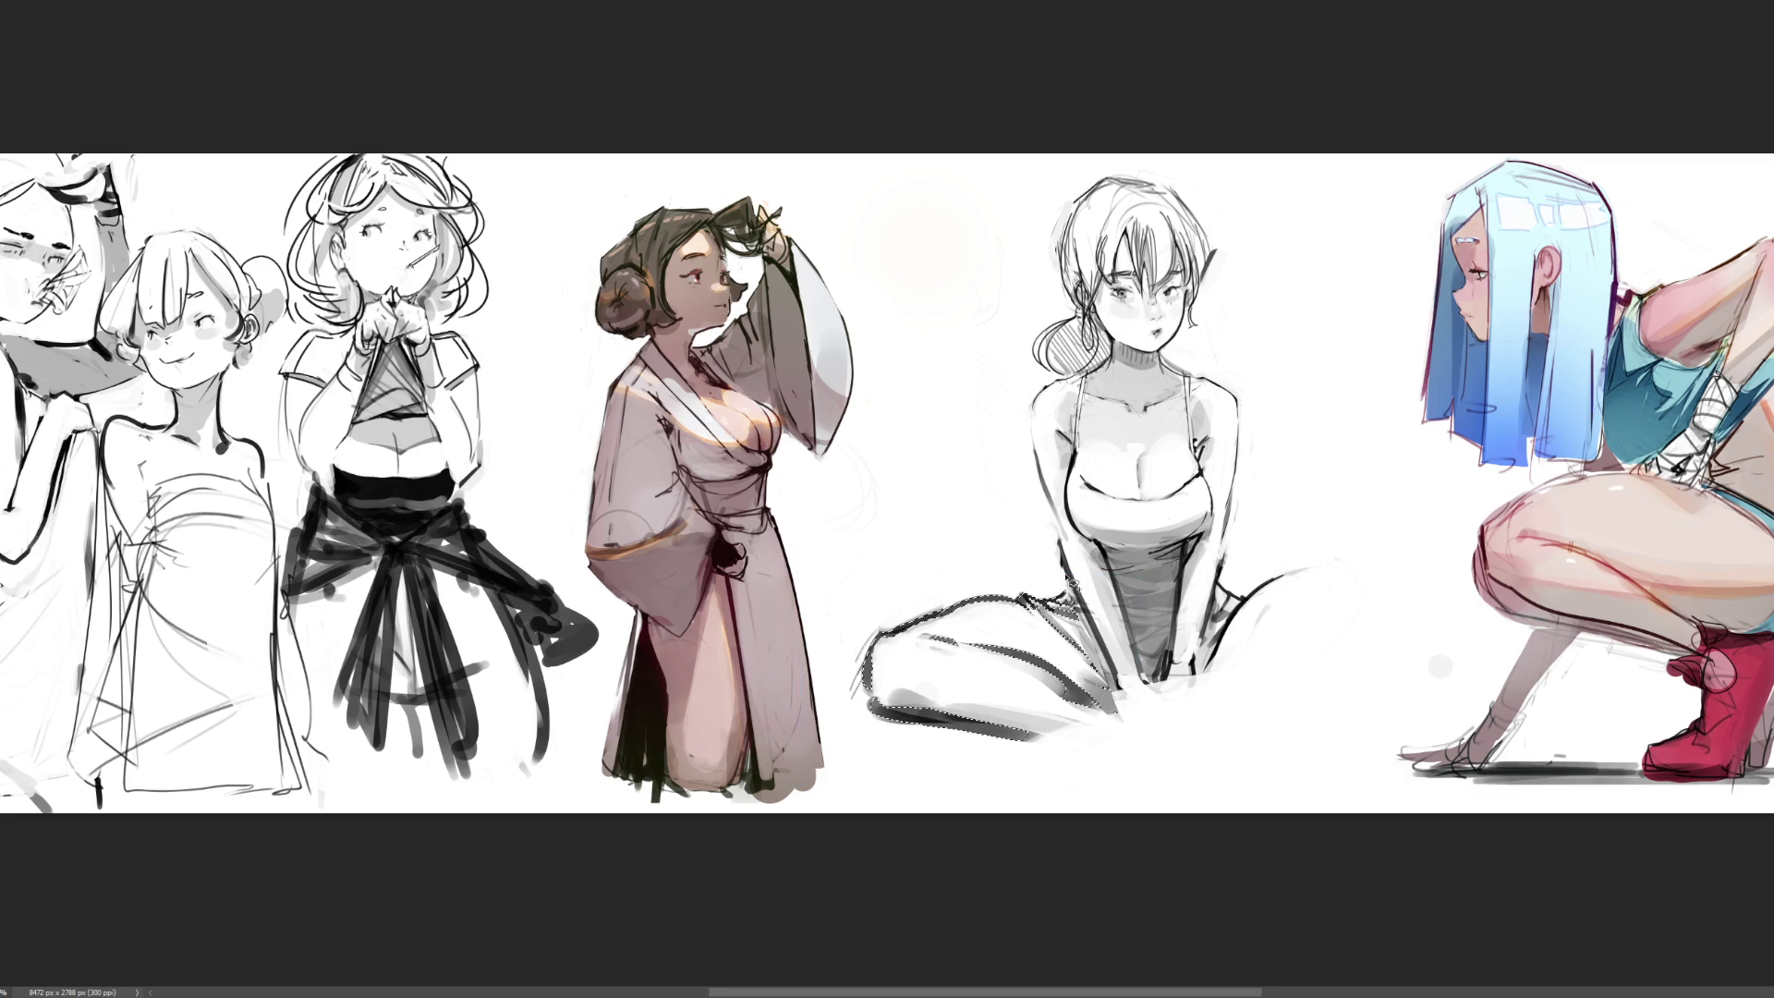
key("ctrl+d")
key("b")
left_click_drag(1145, 730, 1065, 728)
left_click_drag(910, 730, 1122, 716)
mouse_move(1023, 661)
left_mouse_down()
mouse_move(1122, 700)
mouse_move(1141, 730)
mouse_move(1245, 728)
mouse_move(1187, 735)
left_mouse_up()
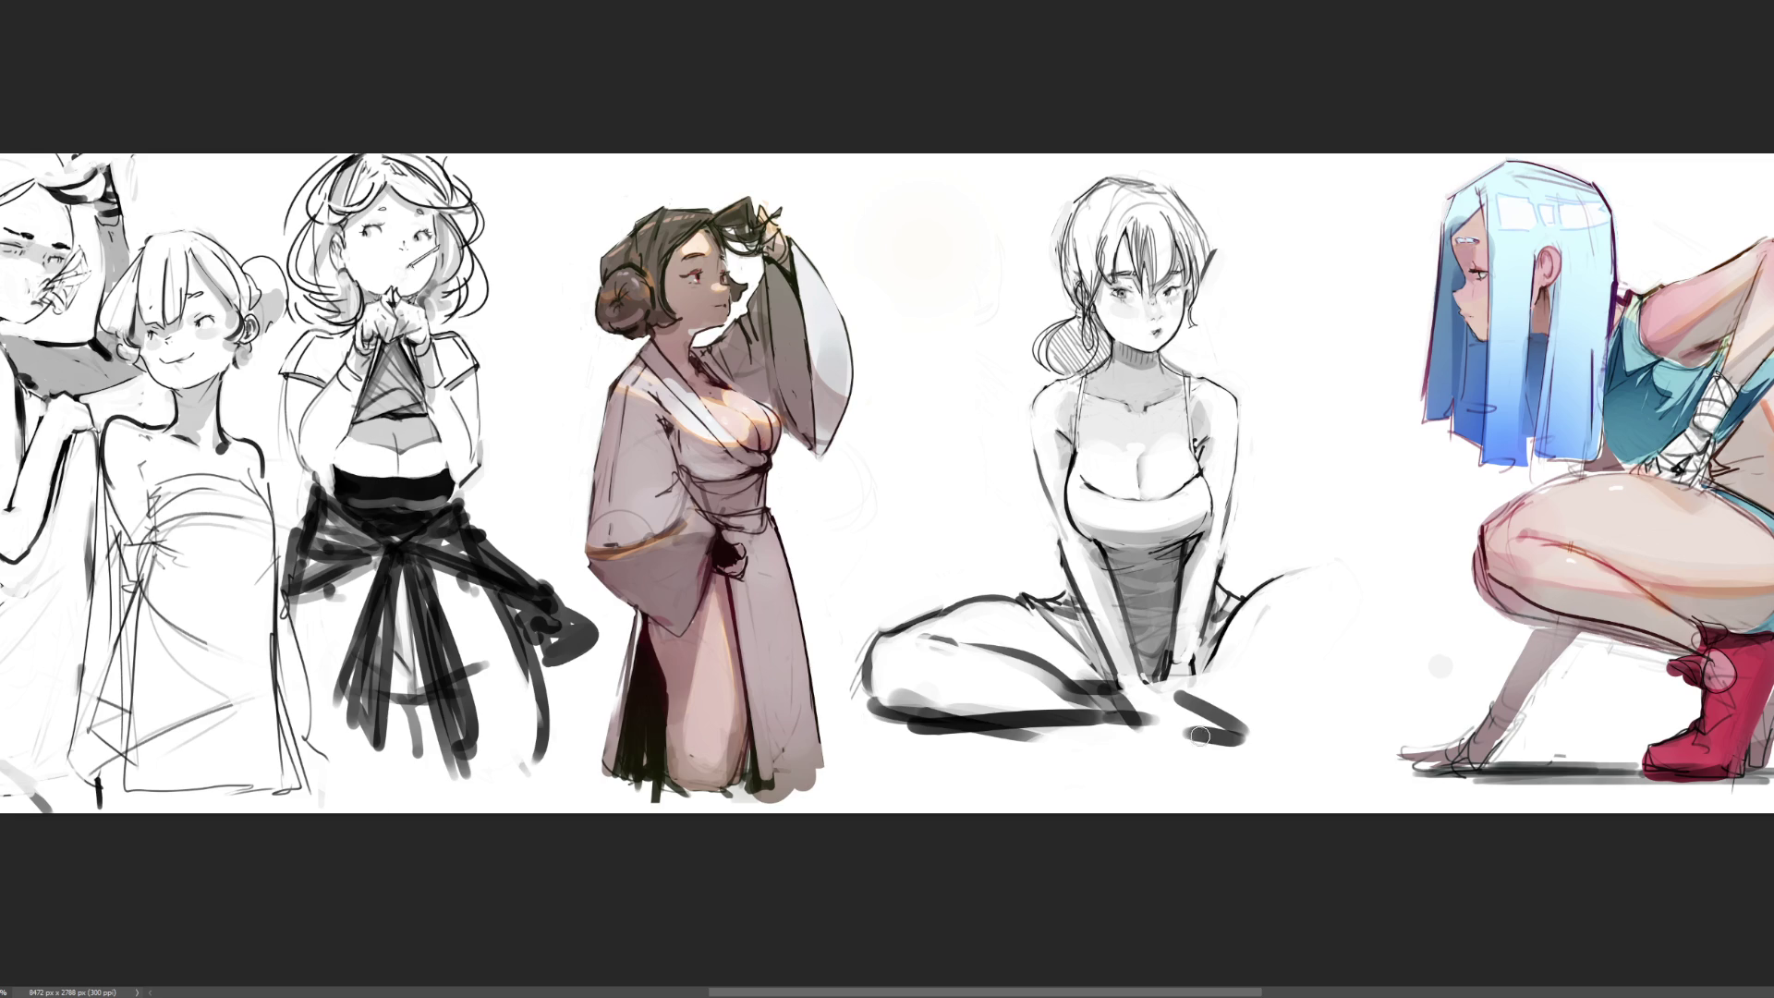
mouse_move(1253, 606)
left_mouse_down()
mouse_move(1222, 674)
mouse_move(1238, 707)
mouse_move(1267, 711)
mouse_move(1350, 627)
mouse_move(1392, 644)
mouse_move(1326, 731)
mouse_move(1242, 726)
mouse_move(1380, 688)
mouse_move(1374, 631)
mouse_move(1446, 649)
left_mouse_up()
Draw bold strokes shaping the right knee, plus a base line and long diagonal stroke
left_click_drag(1449, 654, 1399, 672)
mouse_move(1334, 714)
left_mouse_down()
mouse_move(1370, 695)
mouse_move(1418, 733)
mouse_move(1501, 729)
left_mouse_up()
left_click_drag(1449, 652, 1633, 714)
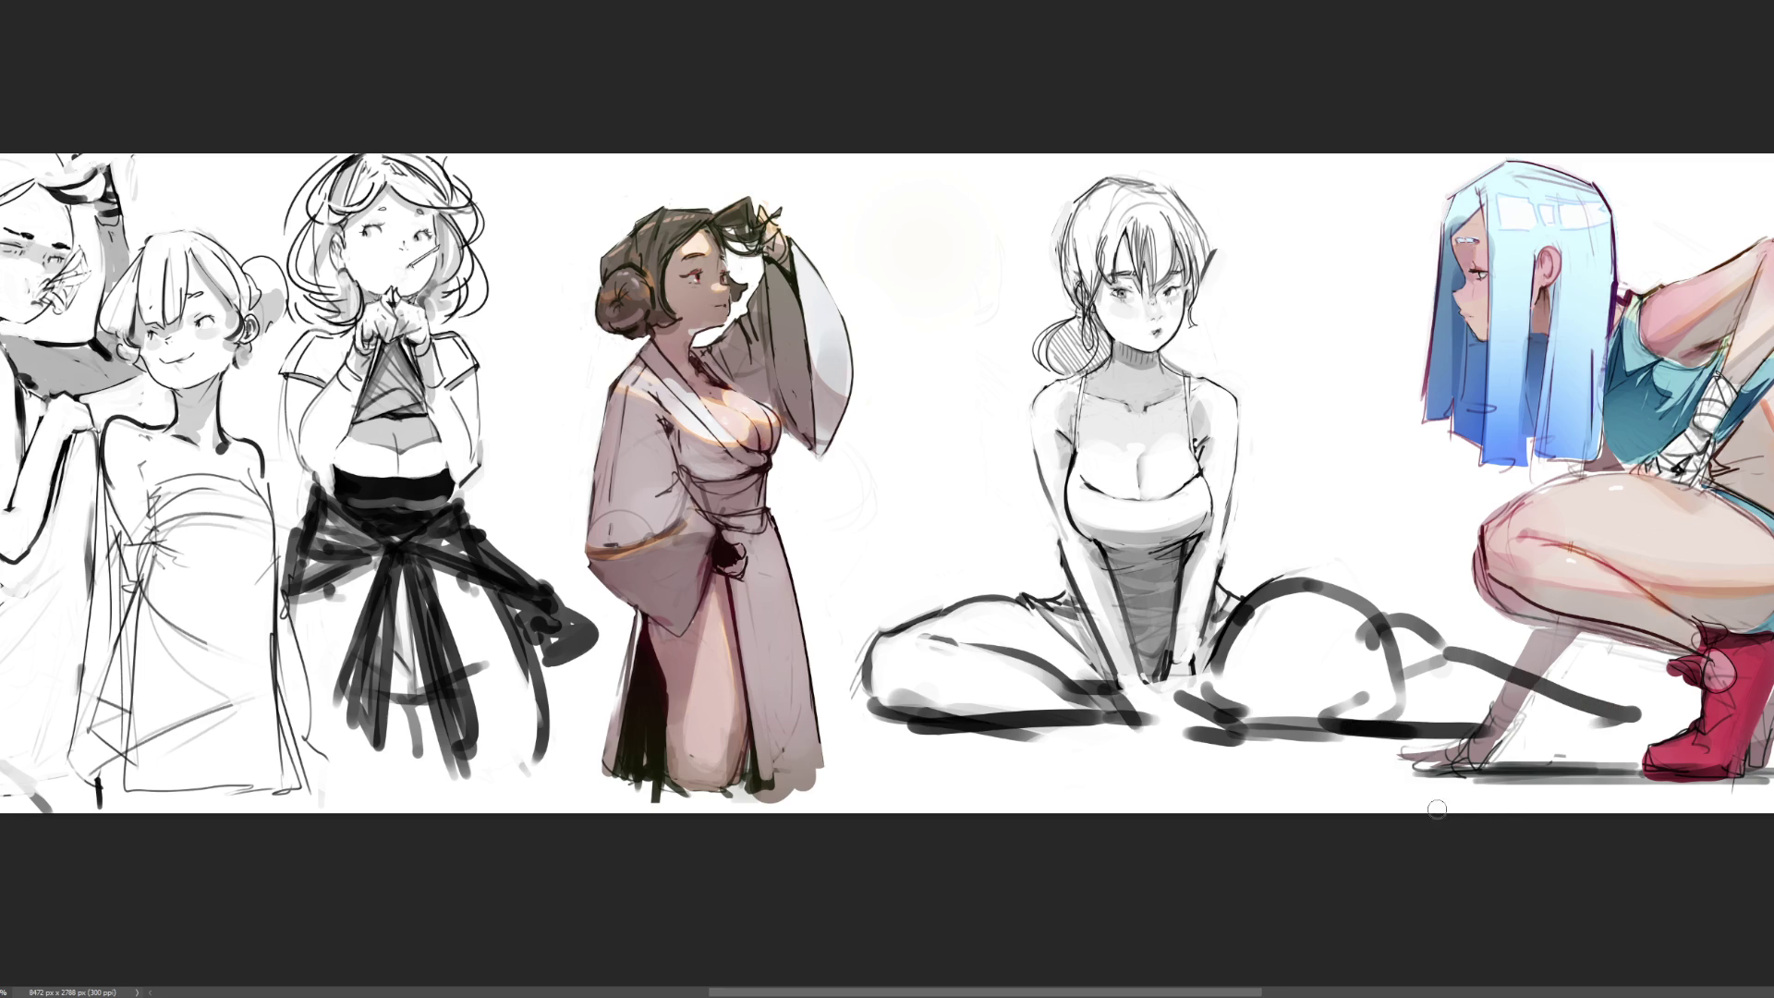
key("ctrl+z")
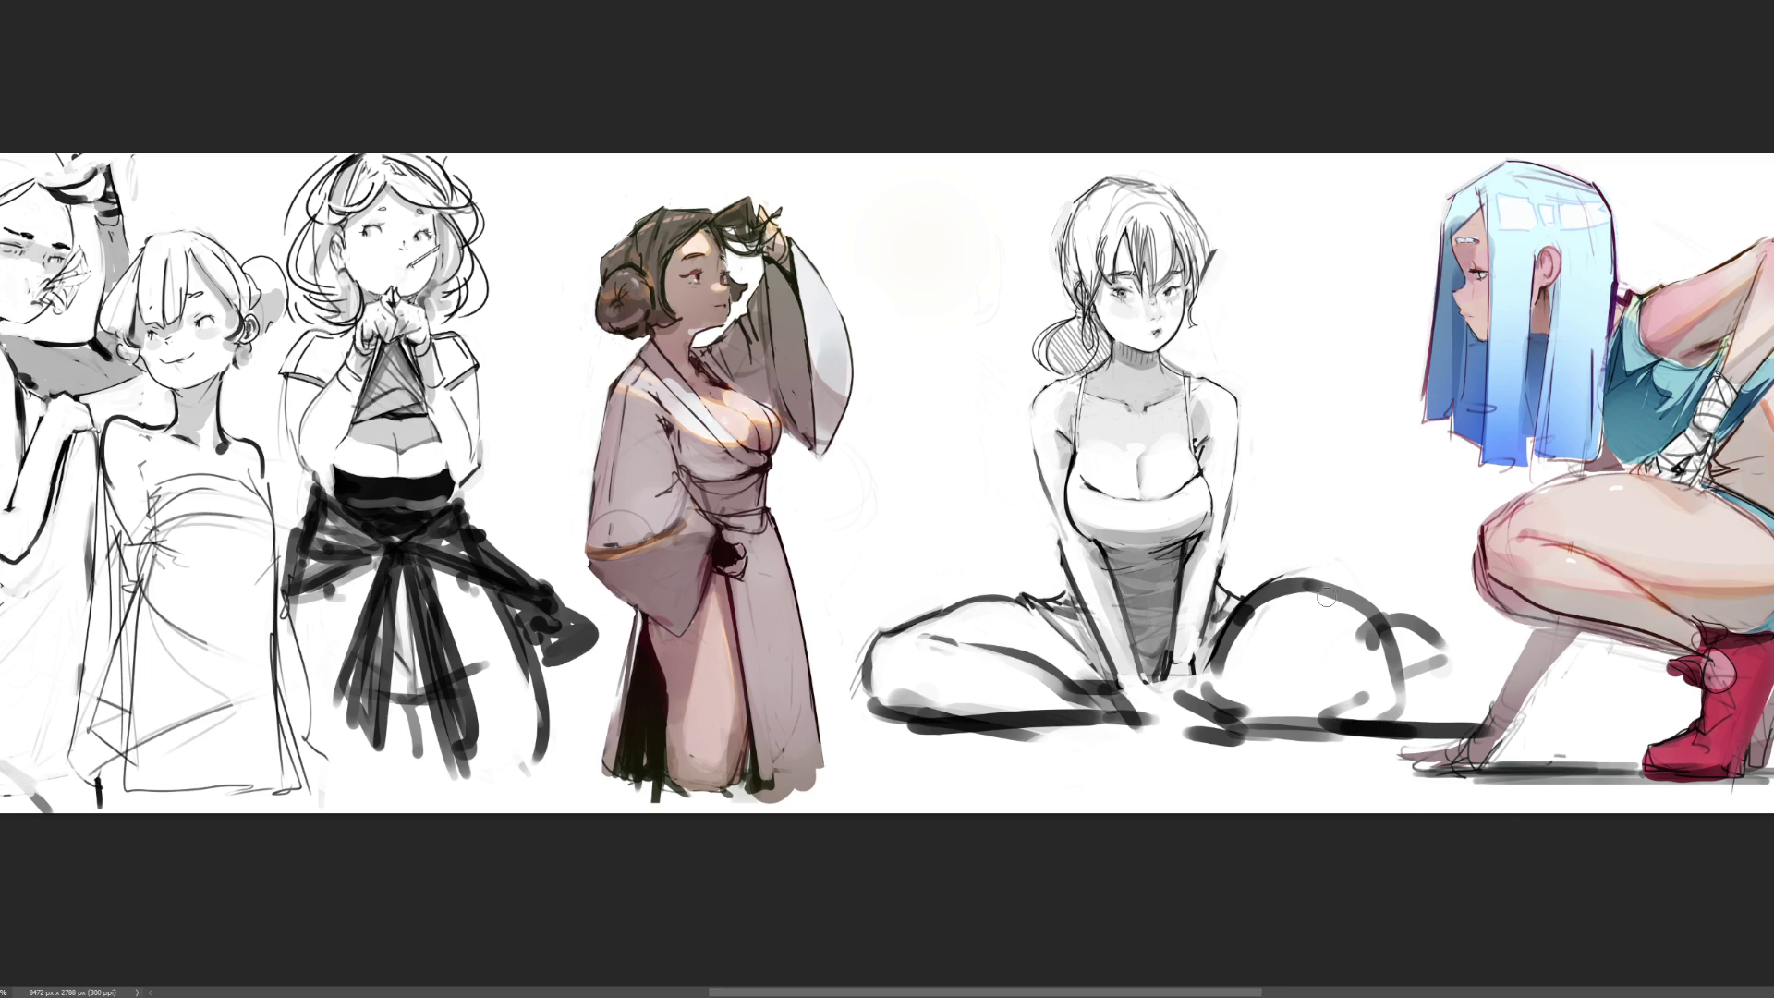